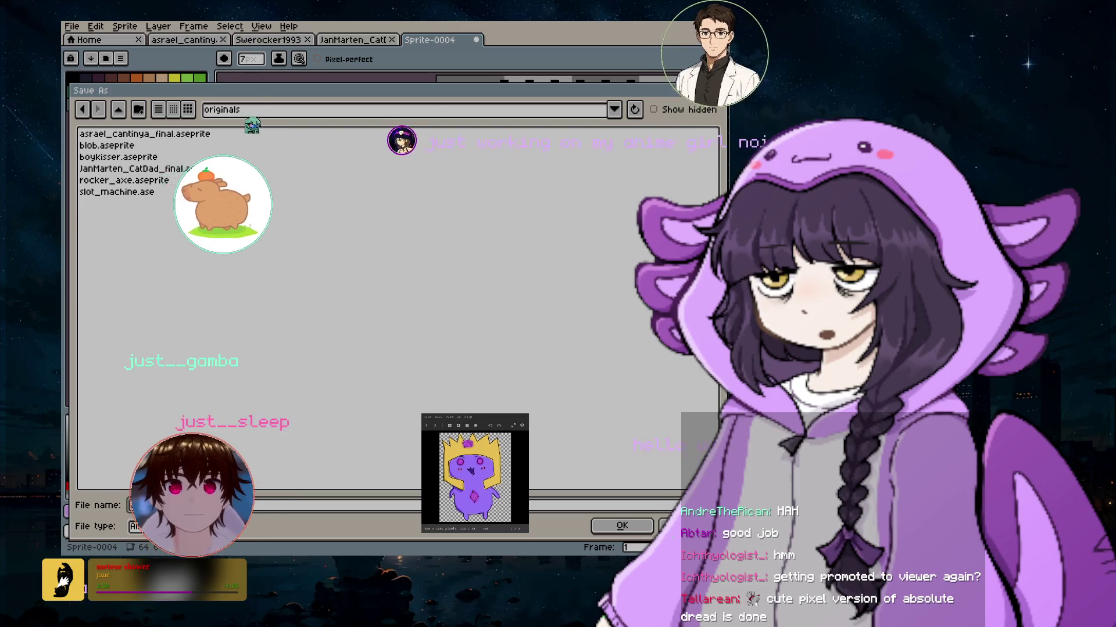
Save the crowned purple sprite as abtar.aseprite in originals after checking the file type list
click(168, 526)
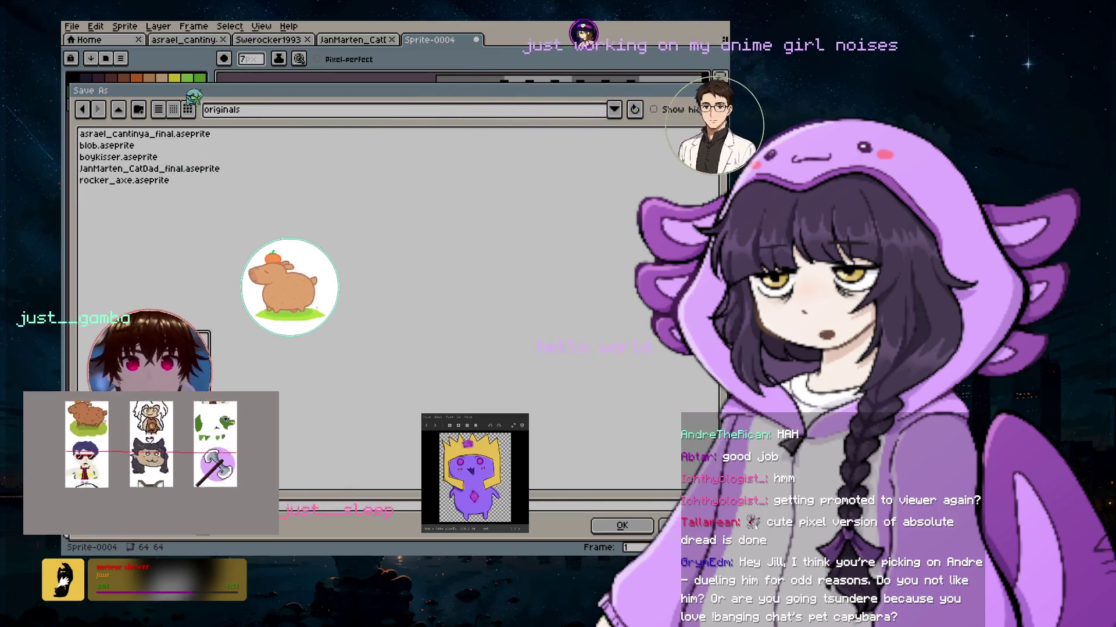
key(Return)
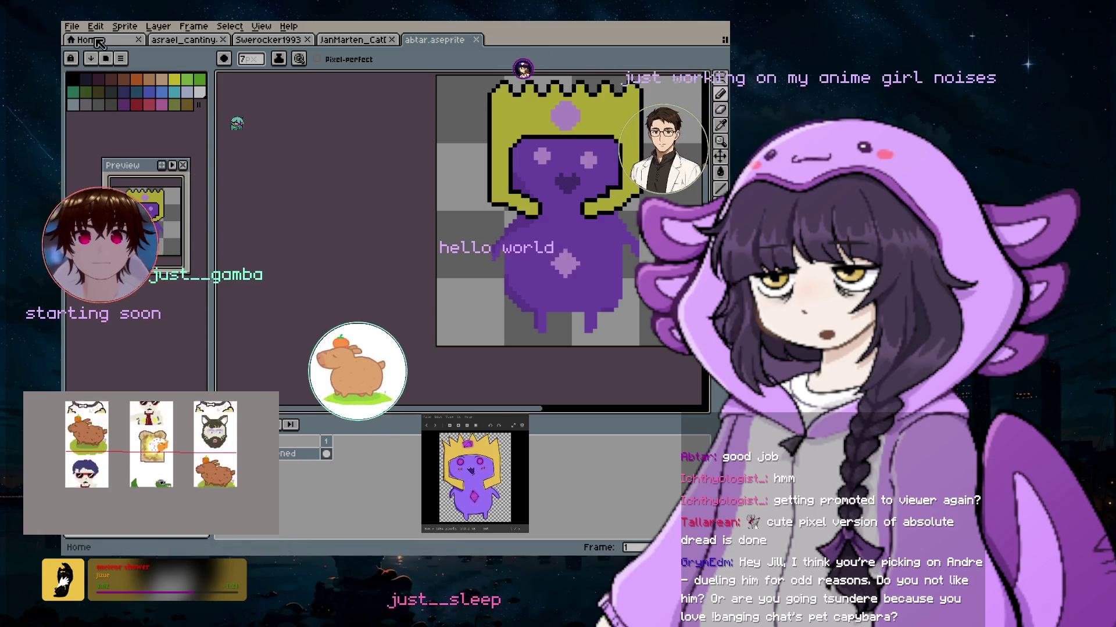
click(71, 26)
Point the Save As dialog at the empty just-gamba/assets folder, keeping abtar.aseprite as the name
click(102, 96)
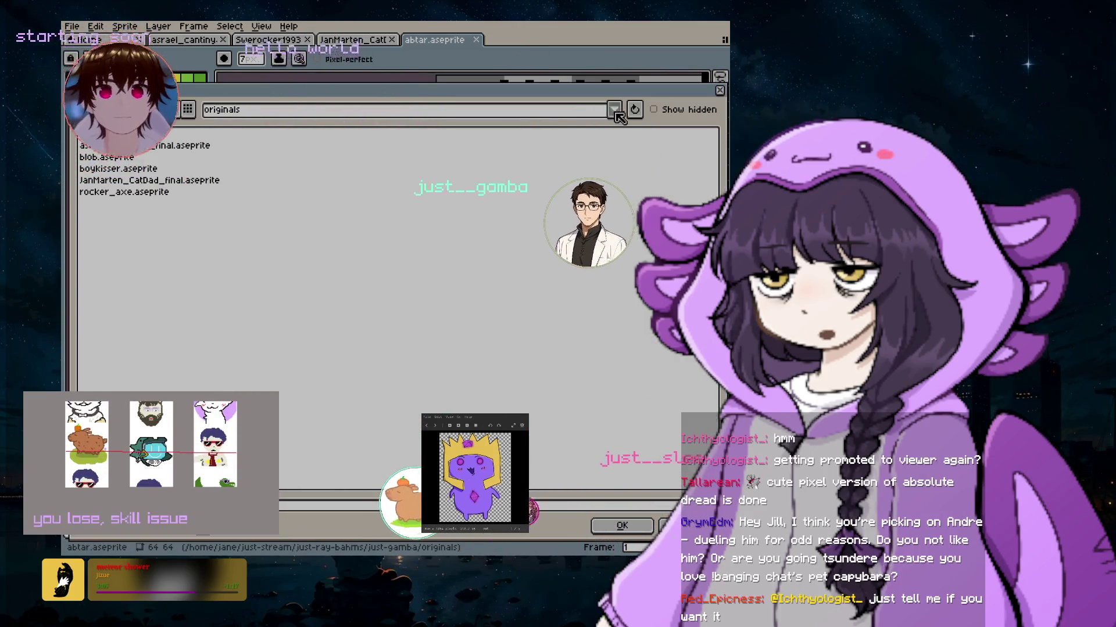
click(613, 109)
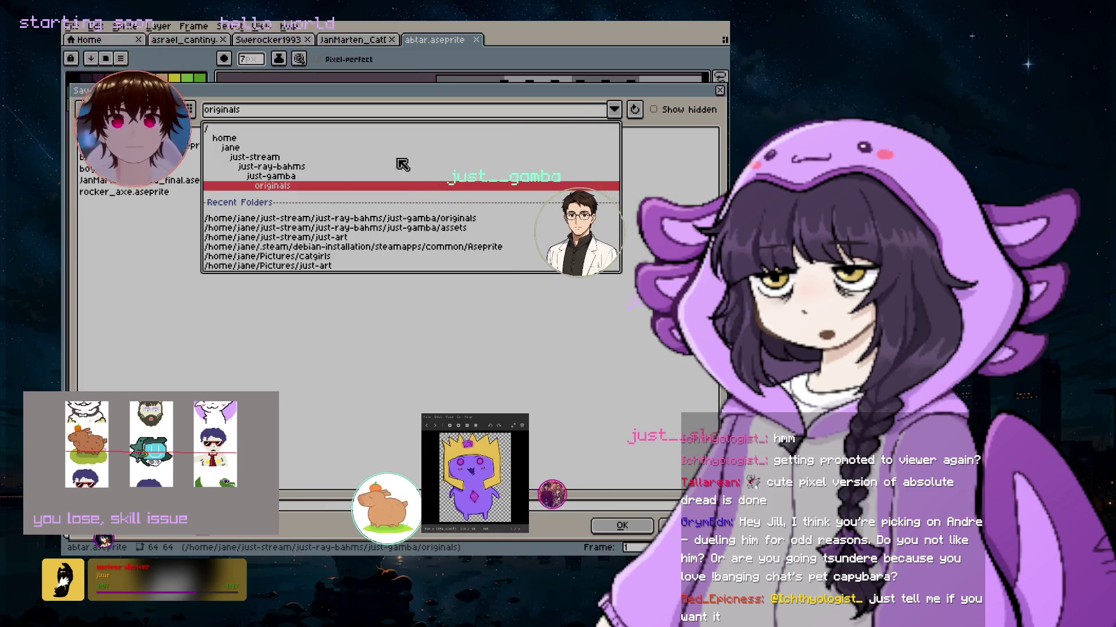
click(272, 176)
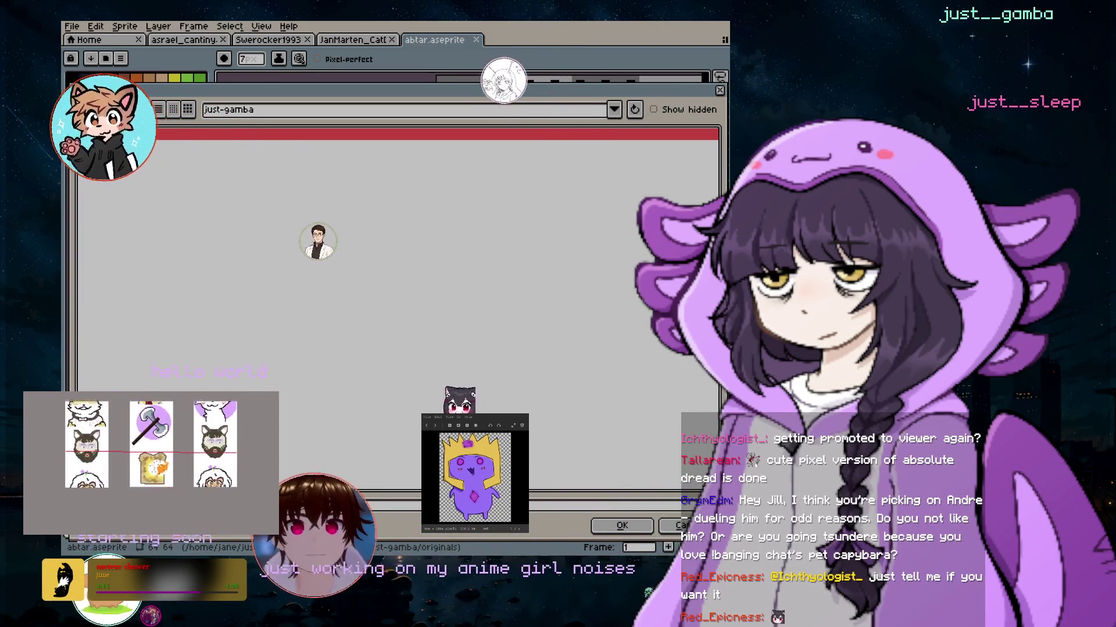
double_click(168, 135)
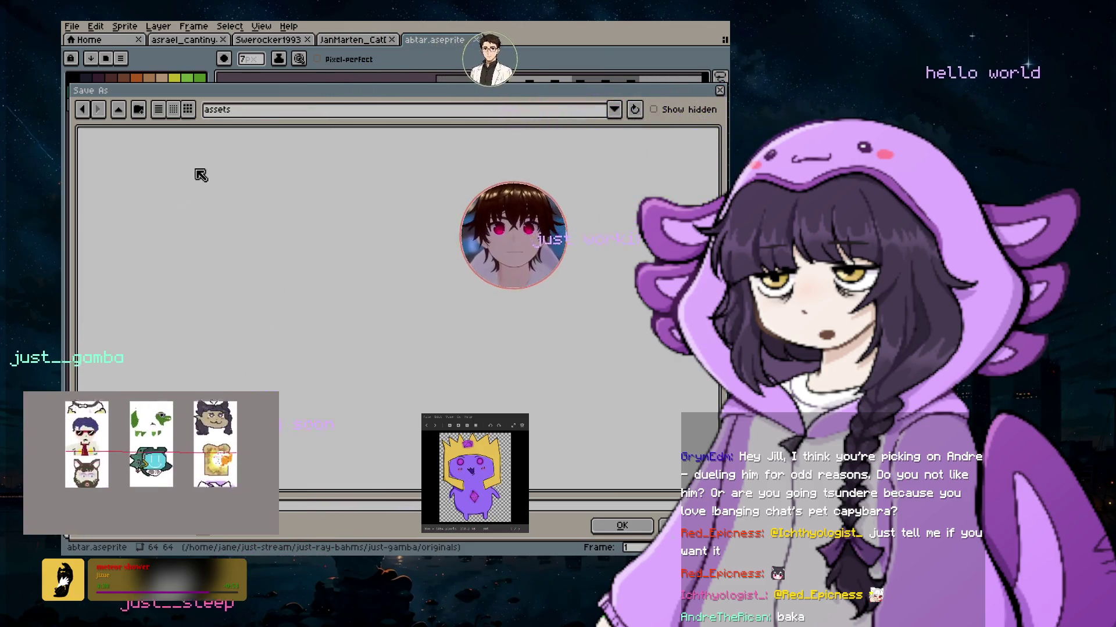
click(169, 526)
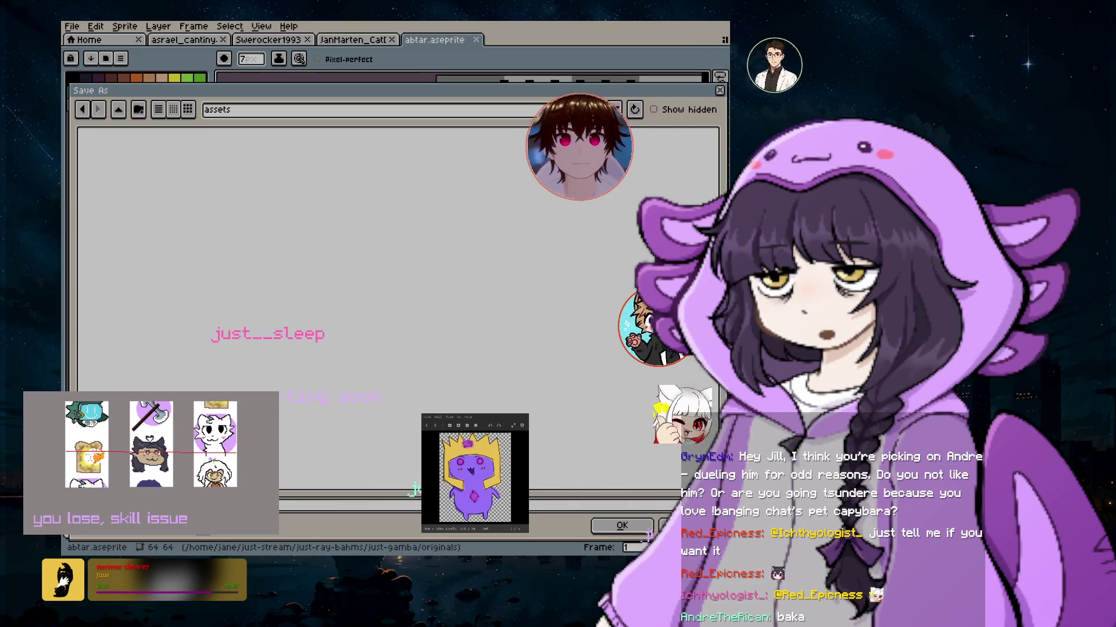
Save the sprite as Abtar.png in just-gamba/assets with 'png files' as the type
click(207, 510)
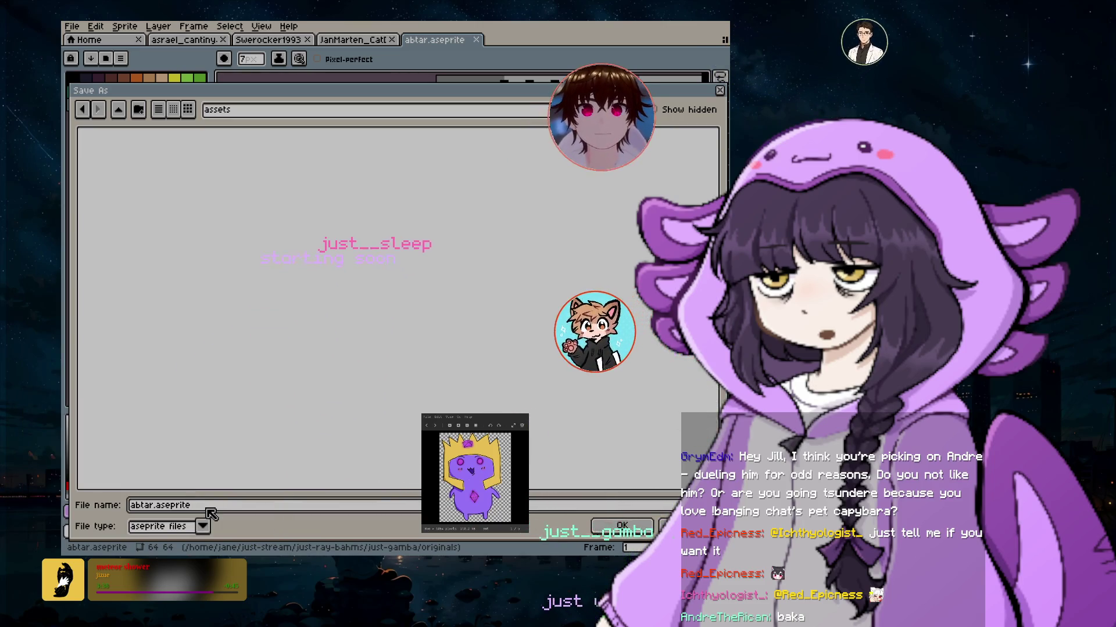
key(BackSpace)
key(BackSpace)
key(BackSpace)
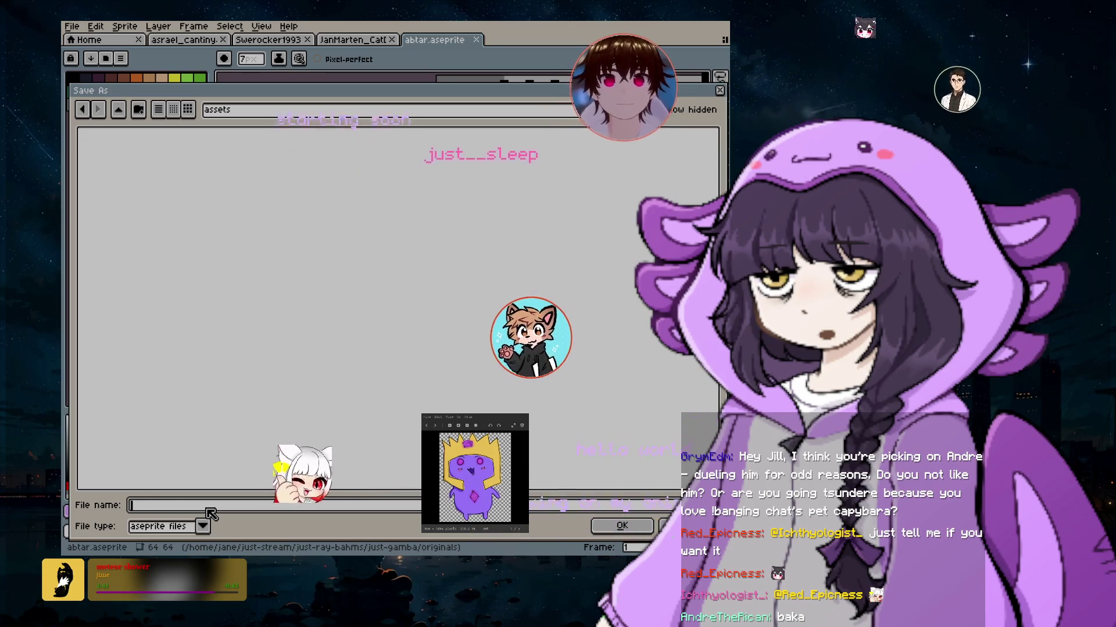
text(asper)
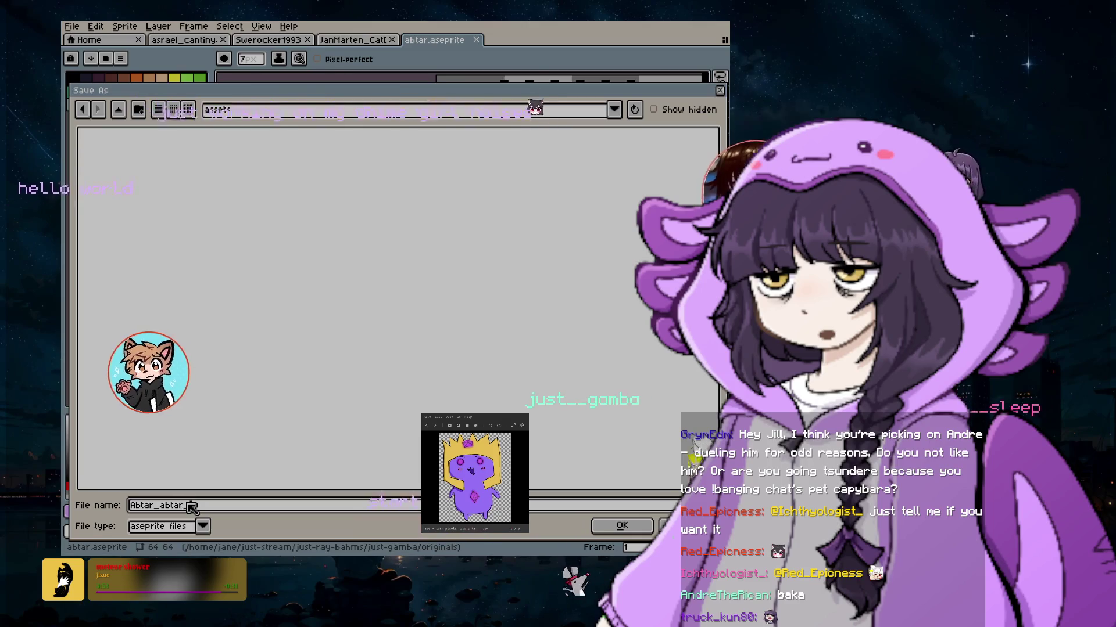
text(_final.)
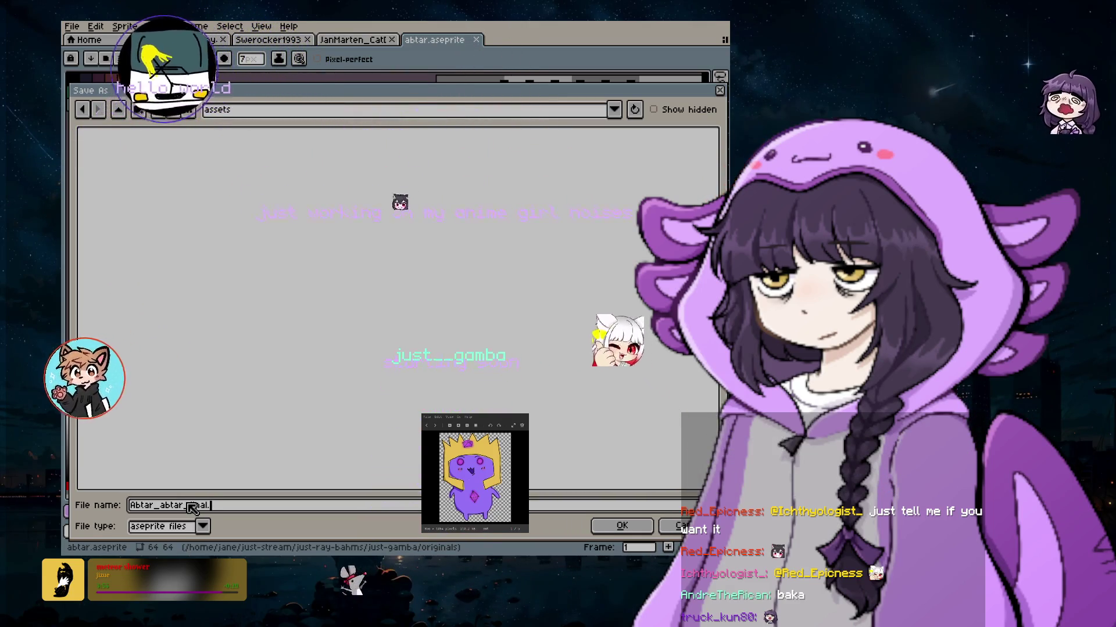
click(204, 527)
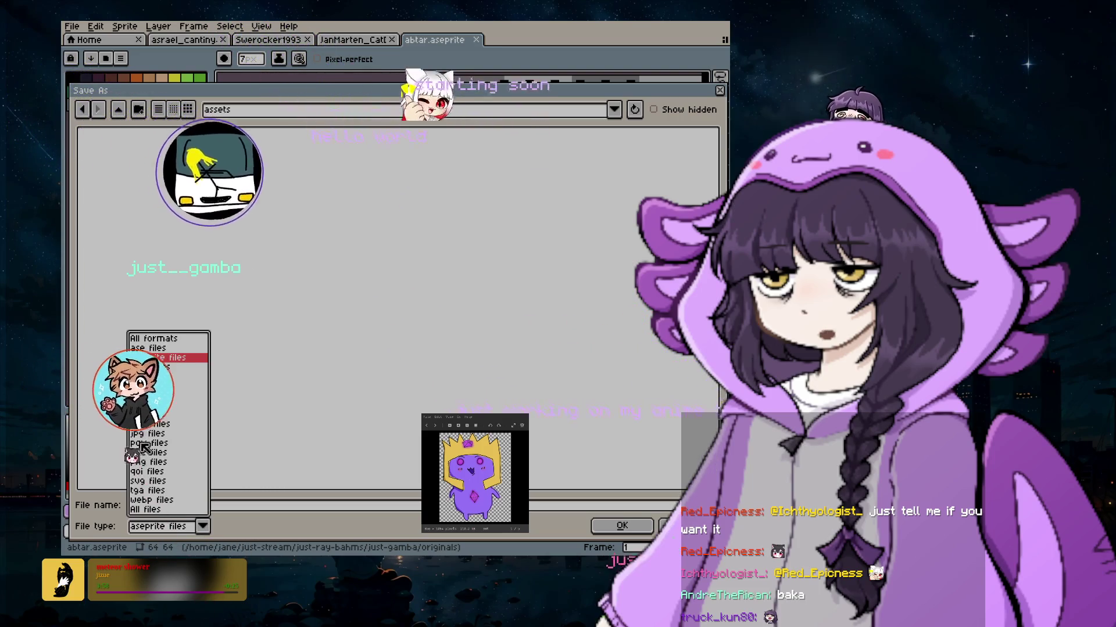
click(143, 444)
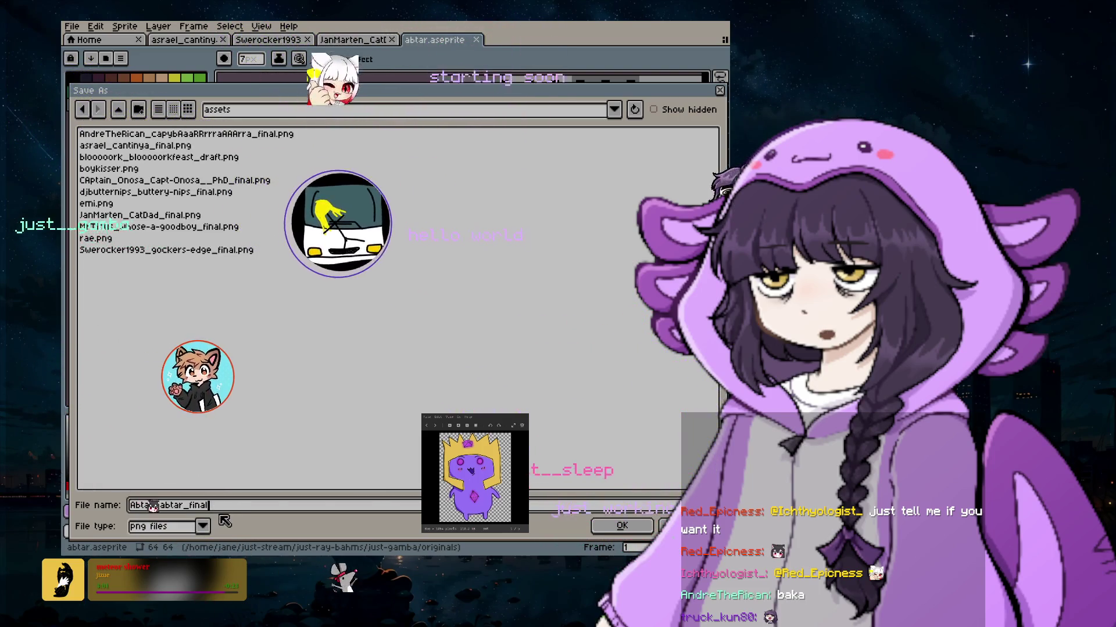
key(BackSpace)
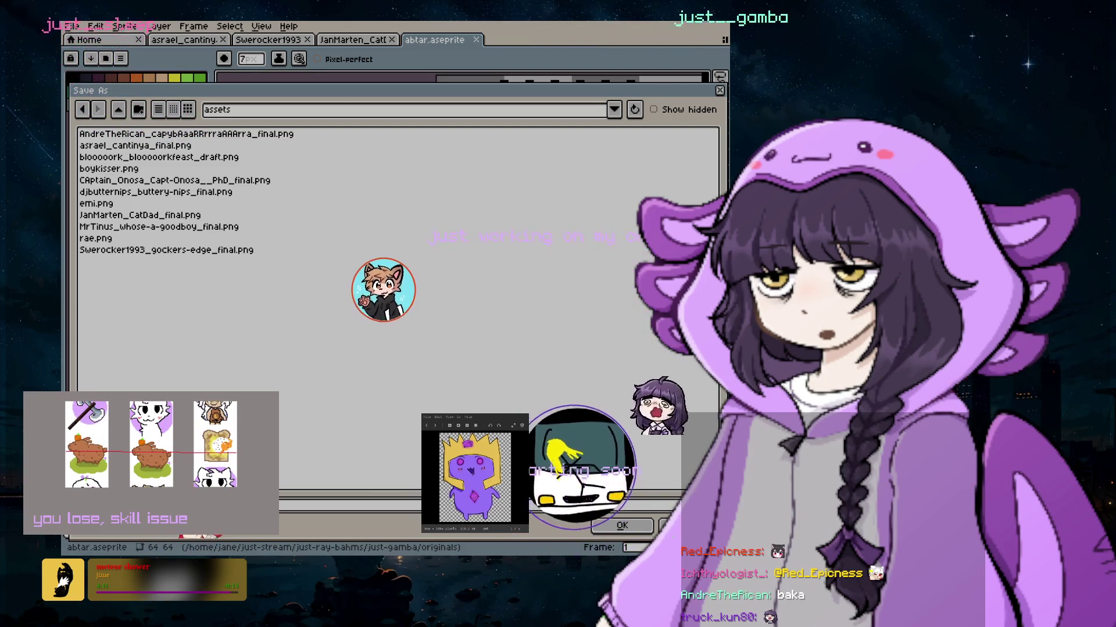
key(Return)
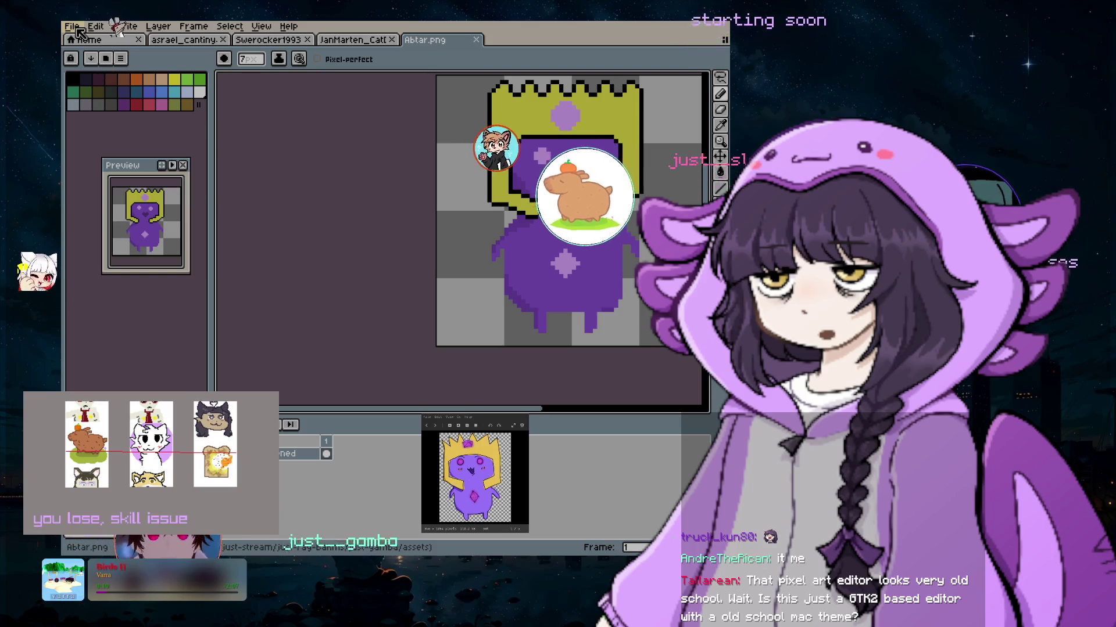
Save a PNG copy named Abtar_lich-king into the just-stream/just-art folder
click(72, 26)
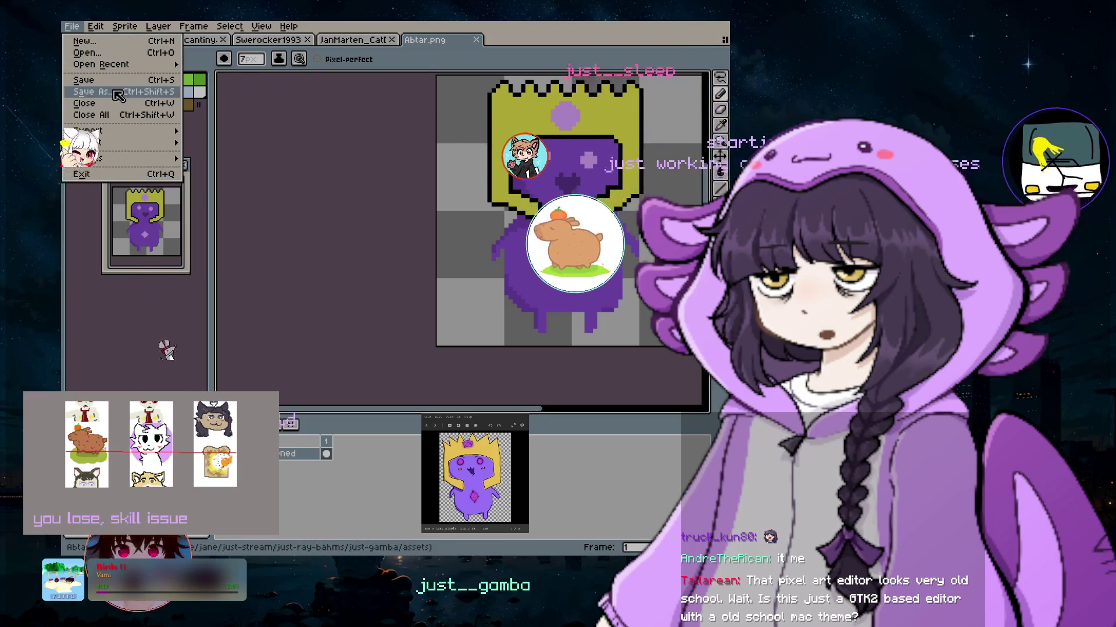
click(93, 96)
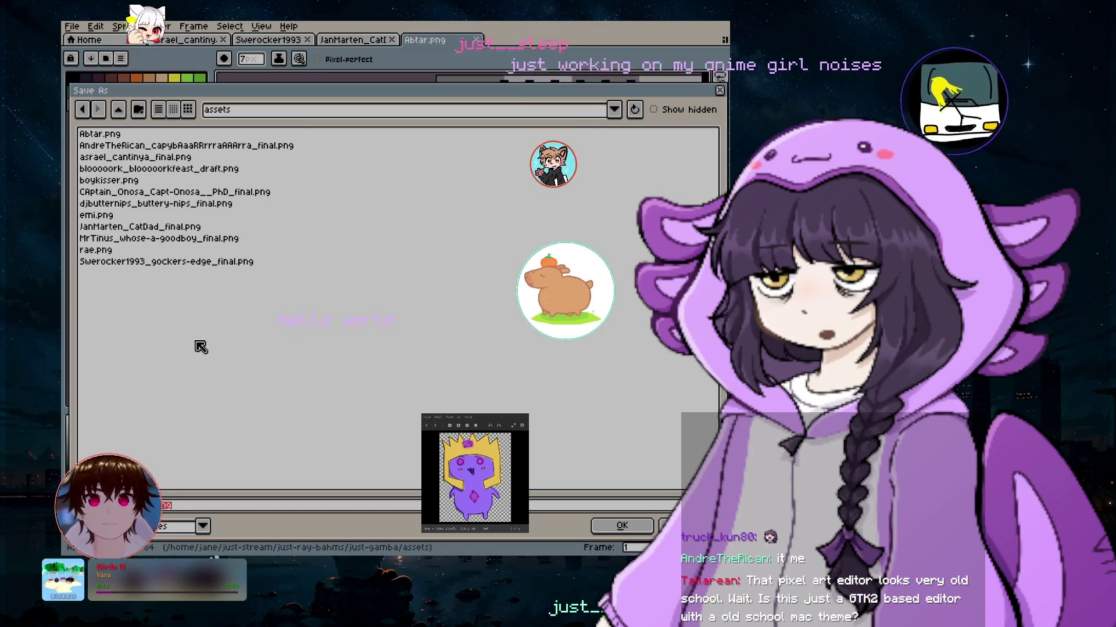
click(302, 109)
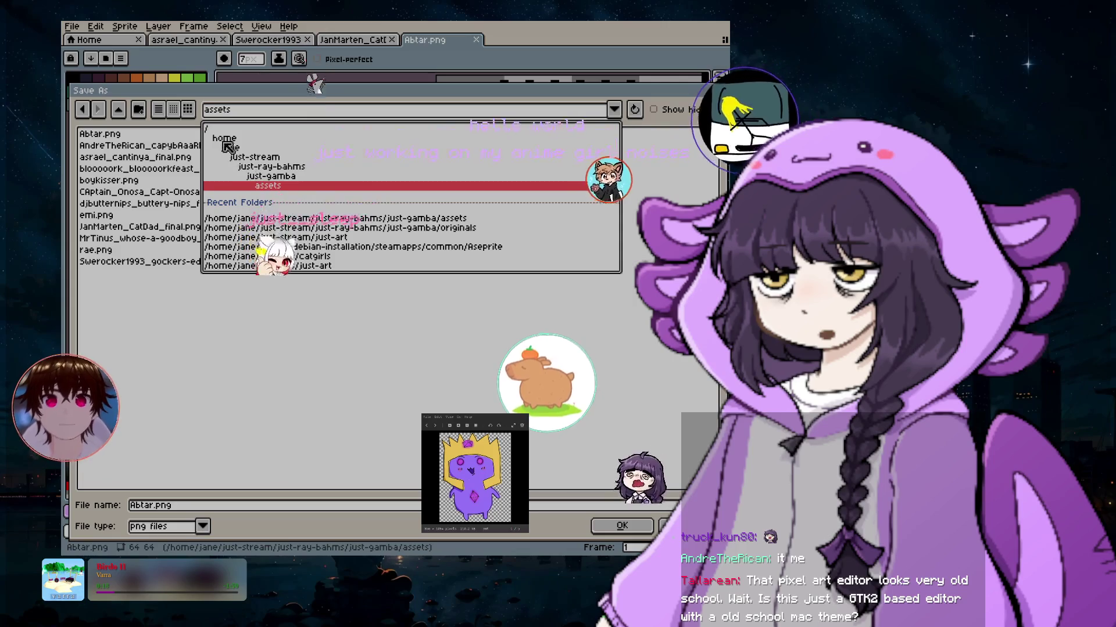
click(255, 157)
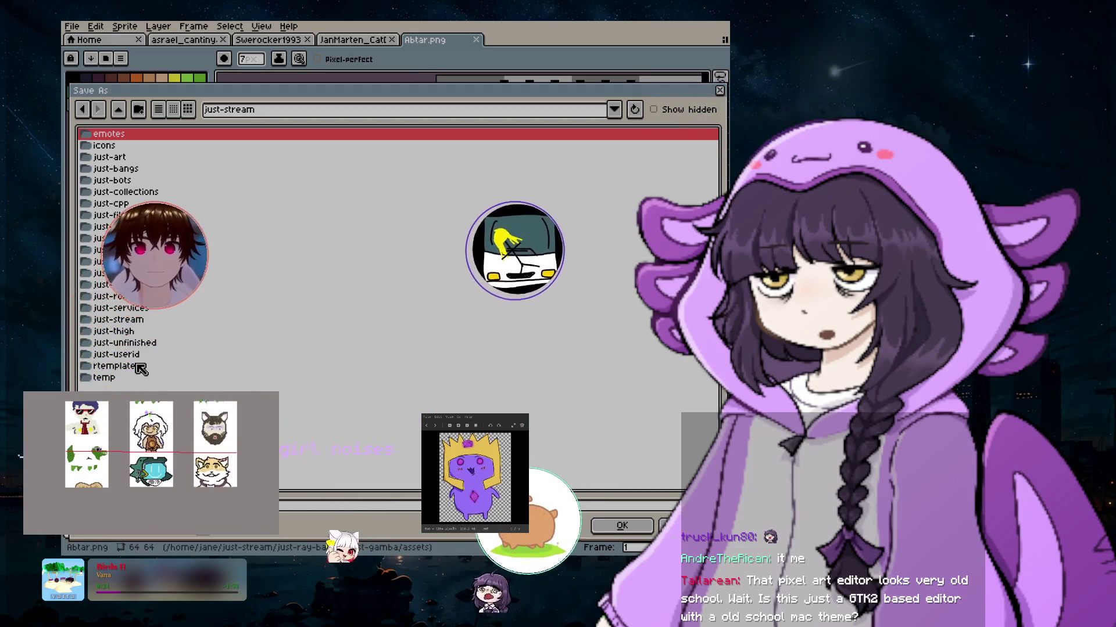
double_click(111, 157)
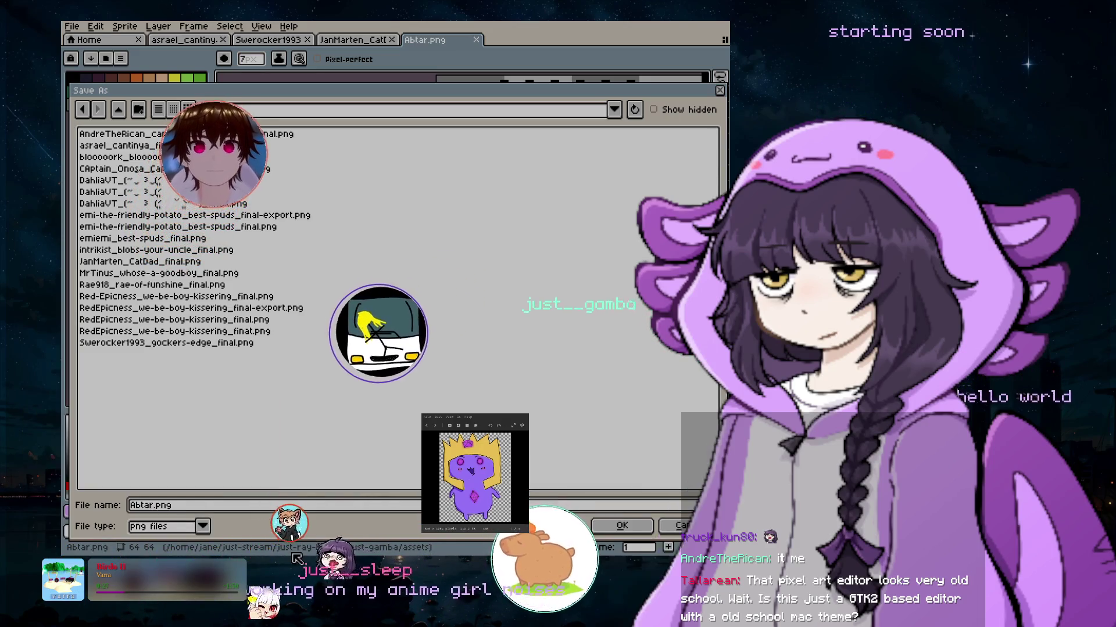
text(_)
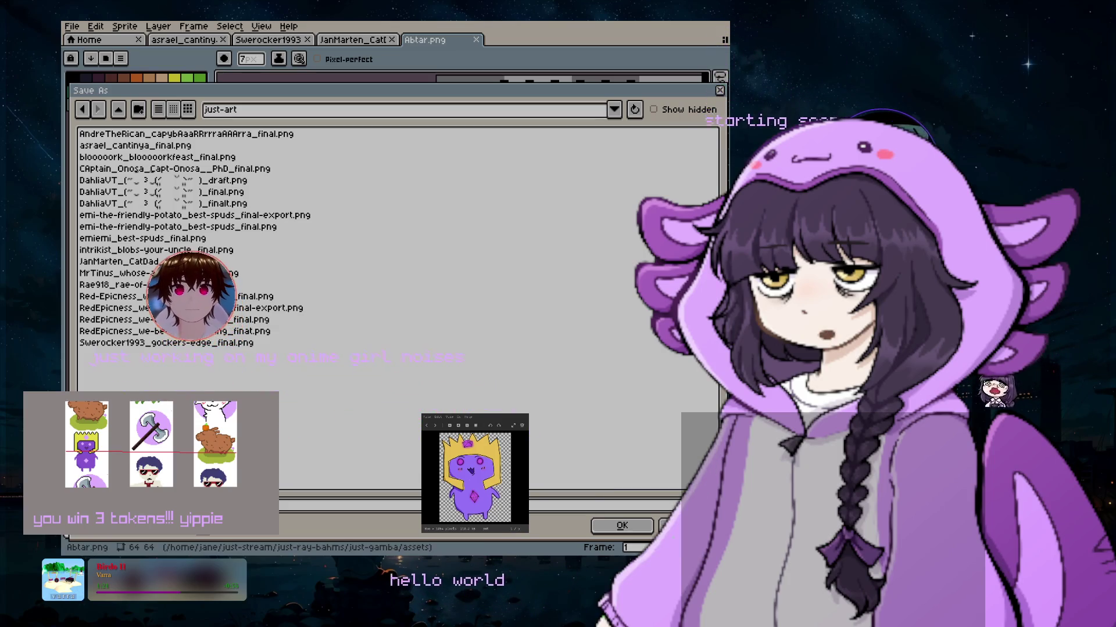
click(622, 526)
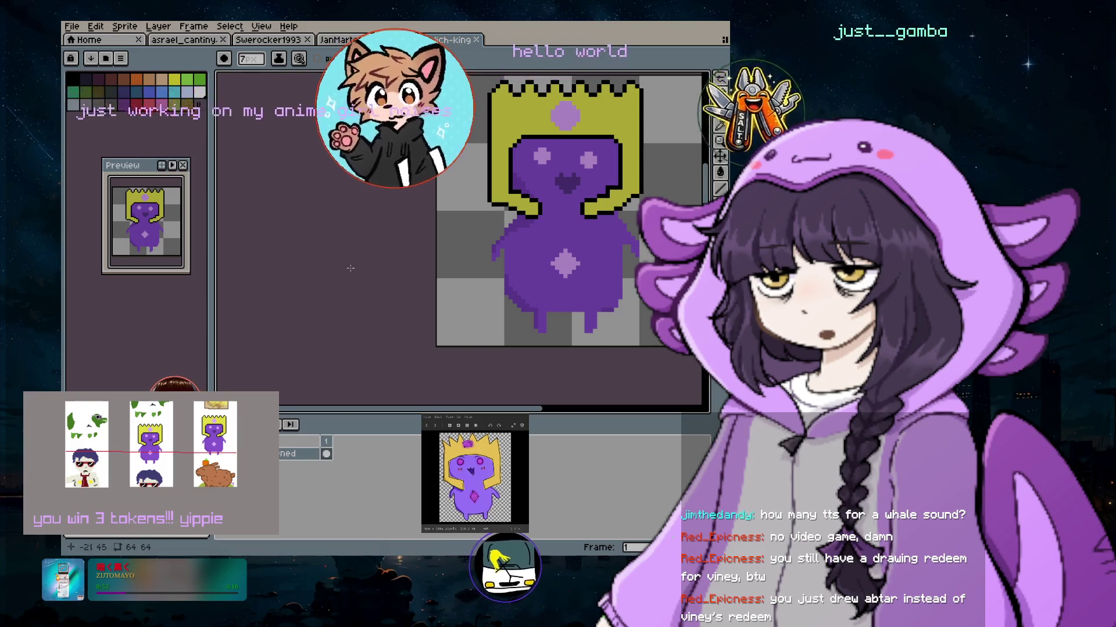
Create a new blank 64×64 pixel sprite, Sprite-0005
drag(437, 410, 391, 430)
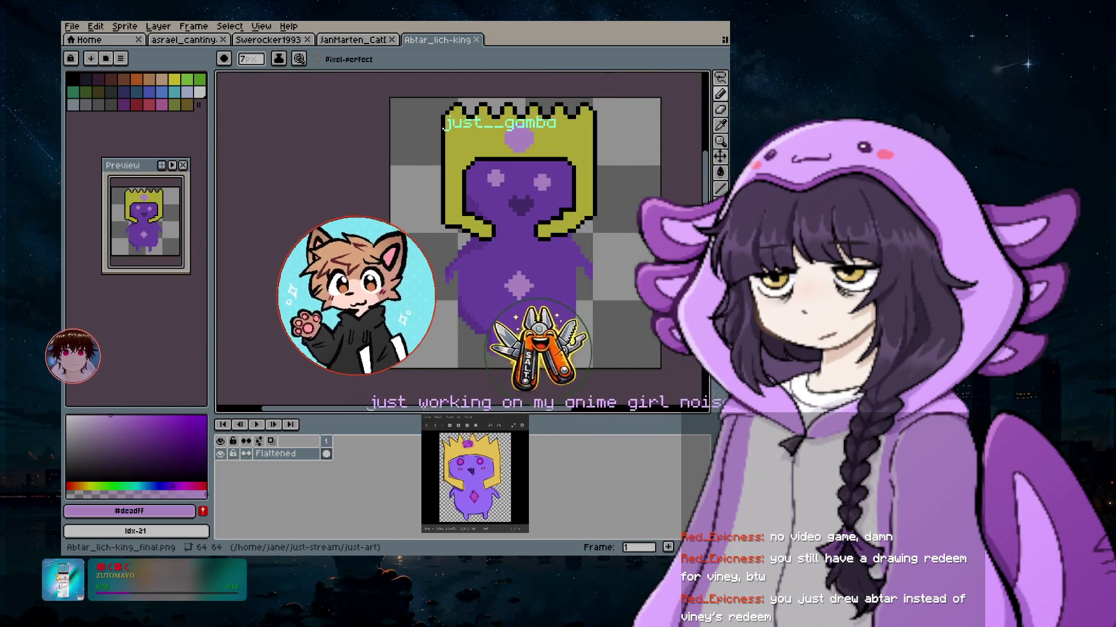
click(72, 26)
click(91, 40)
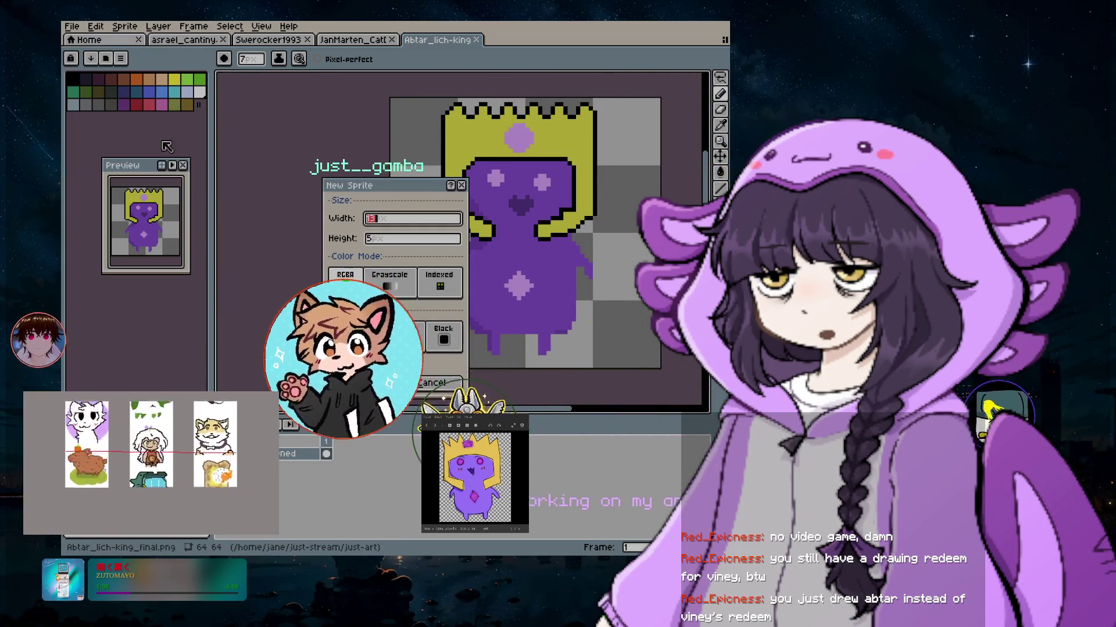
text(64)
key(Tab)
text(64)
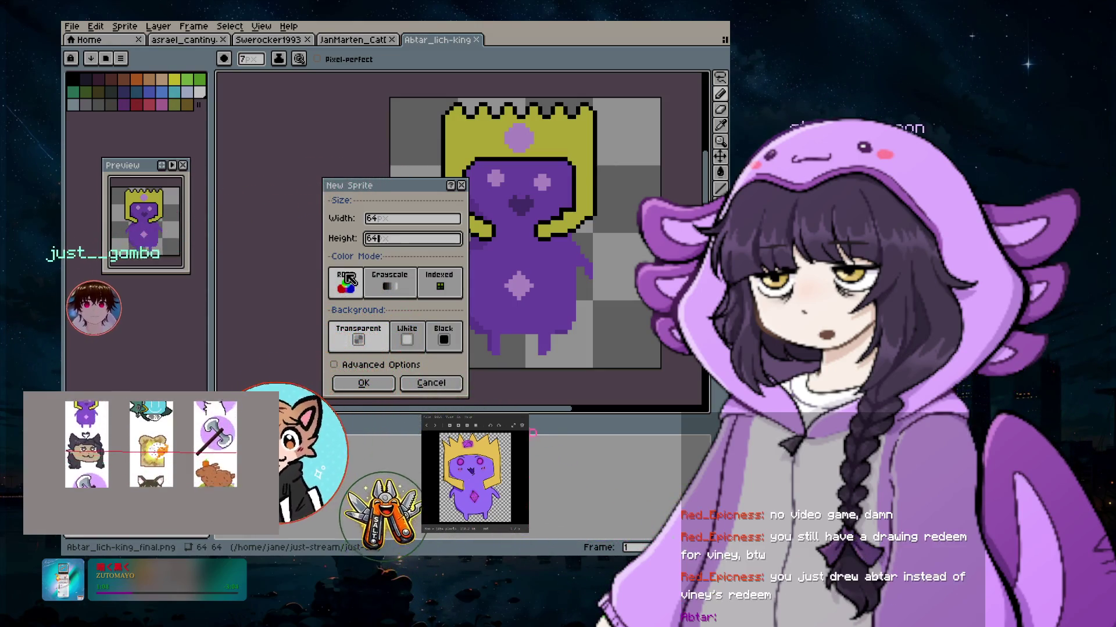
click(367, 384)
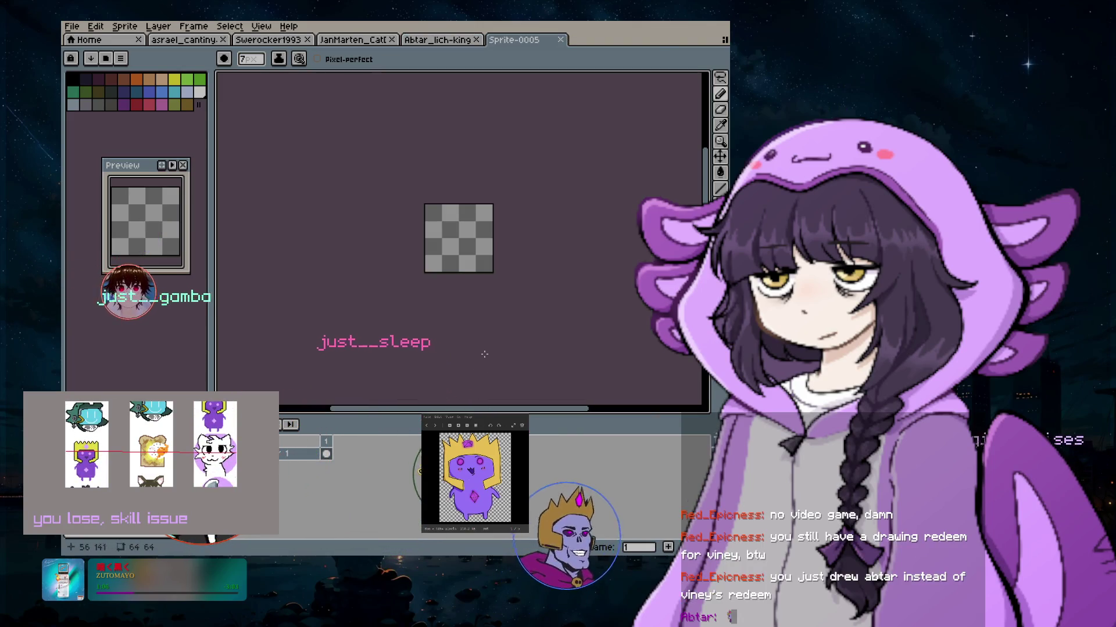
Zoom into the blank Sprite-0005 canvas and pan it to the centre of the editor
scroll(525, 183, up, 3)
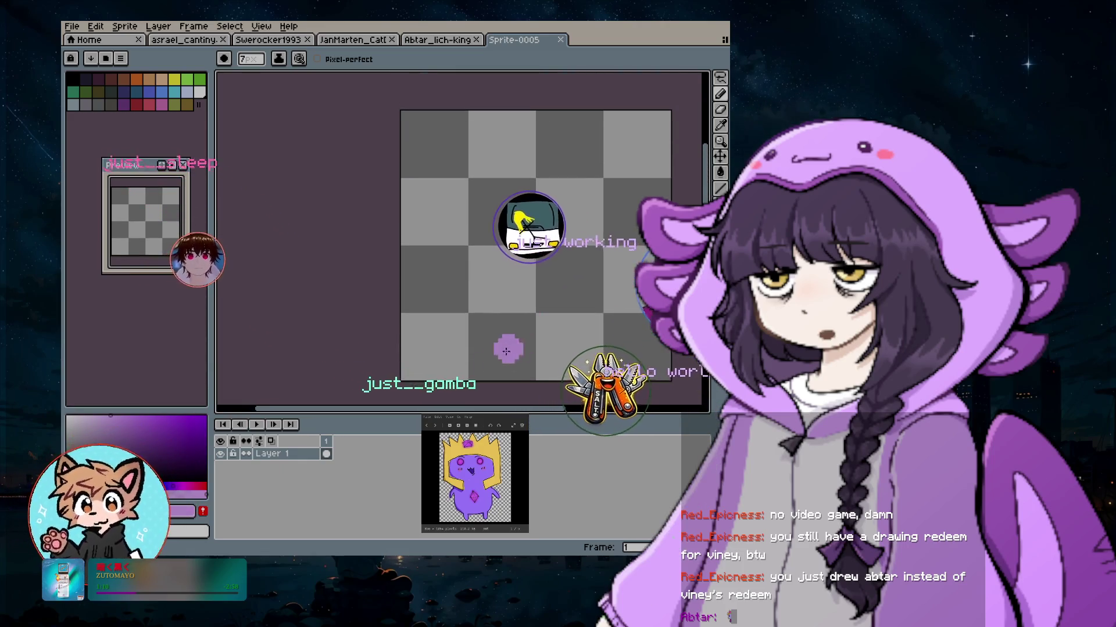
drag(488, 409, 545, 409)
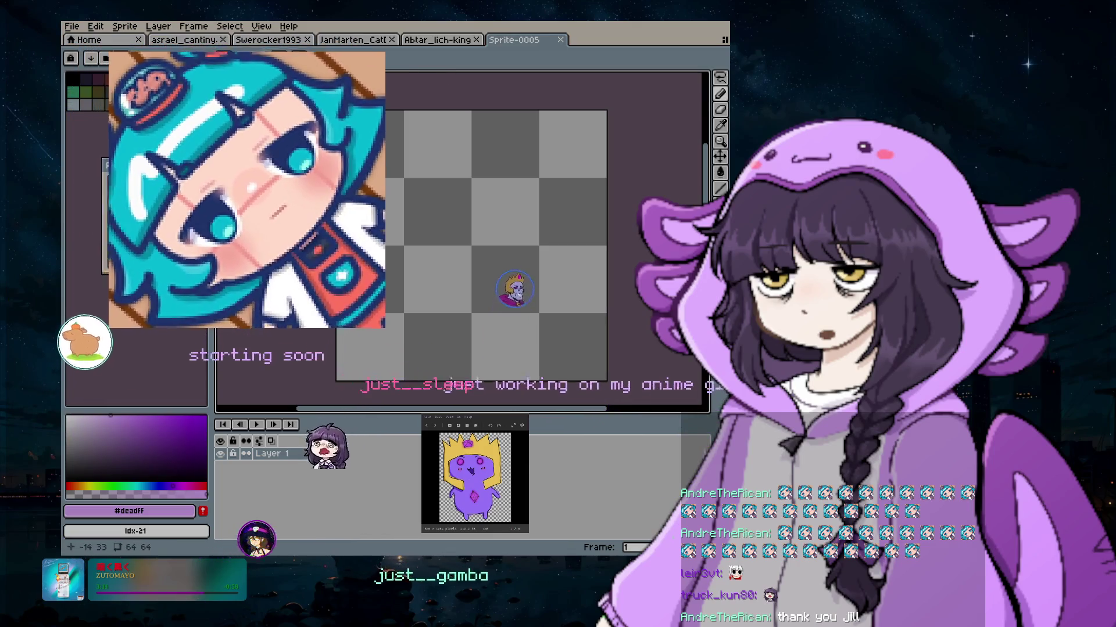
click(73, 27)
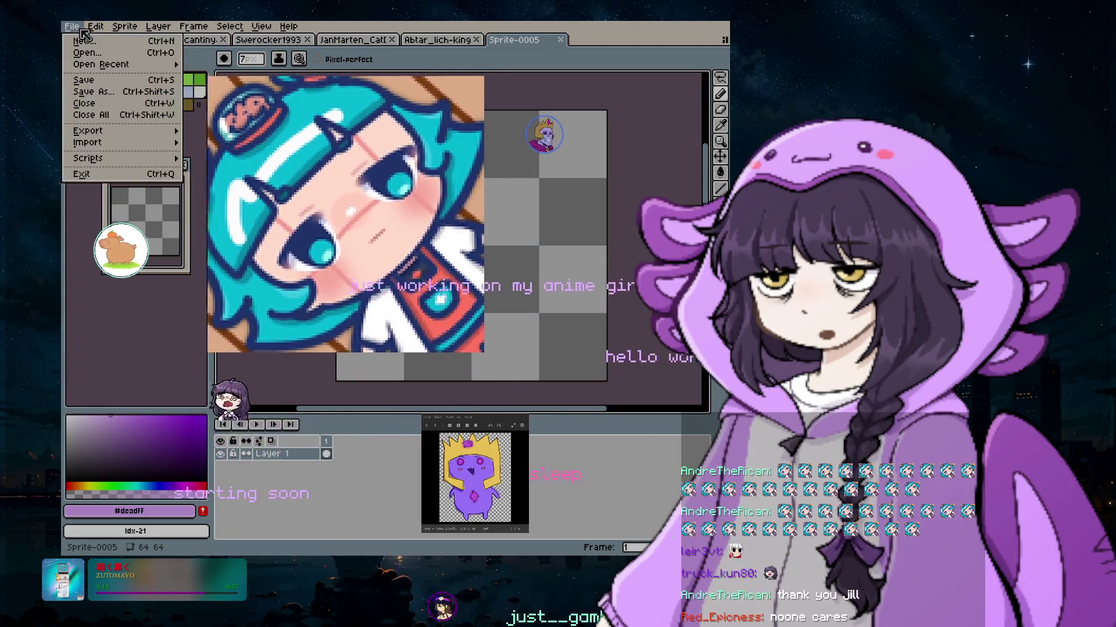
key(Escape)
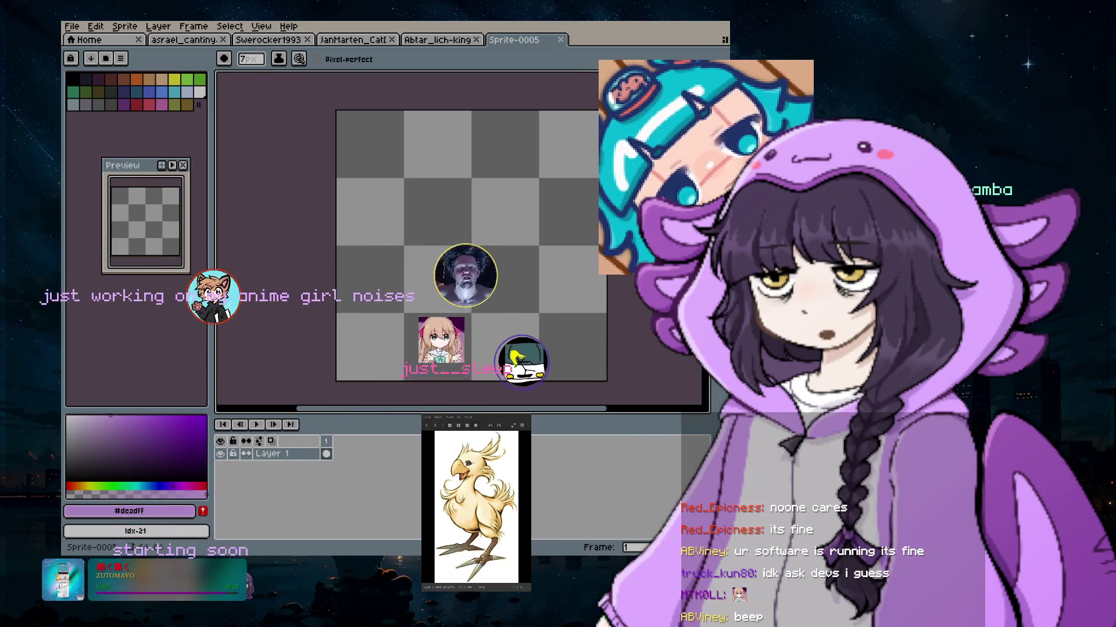
Zoom further into the empty 64×64 canvas until its checkerboard fills the editor
scroll(450, 213, up, 2)
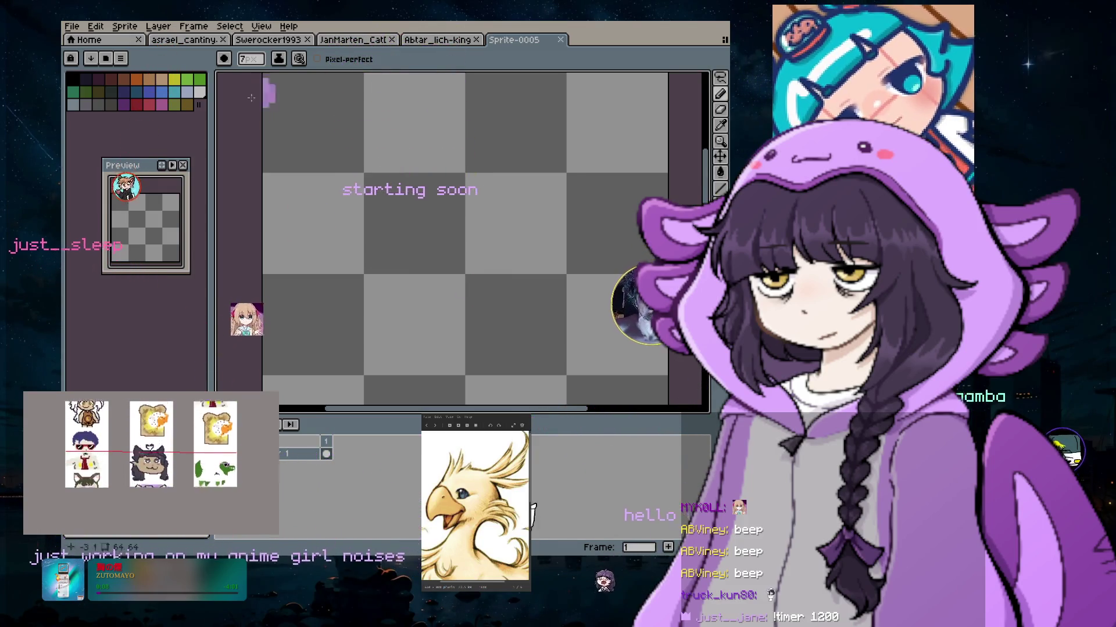
Pick pale yellow #dad568 from the palette, undoing a test dab on the canvas
click(173, 79)
click(466, 210)
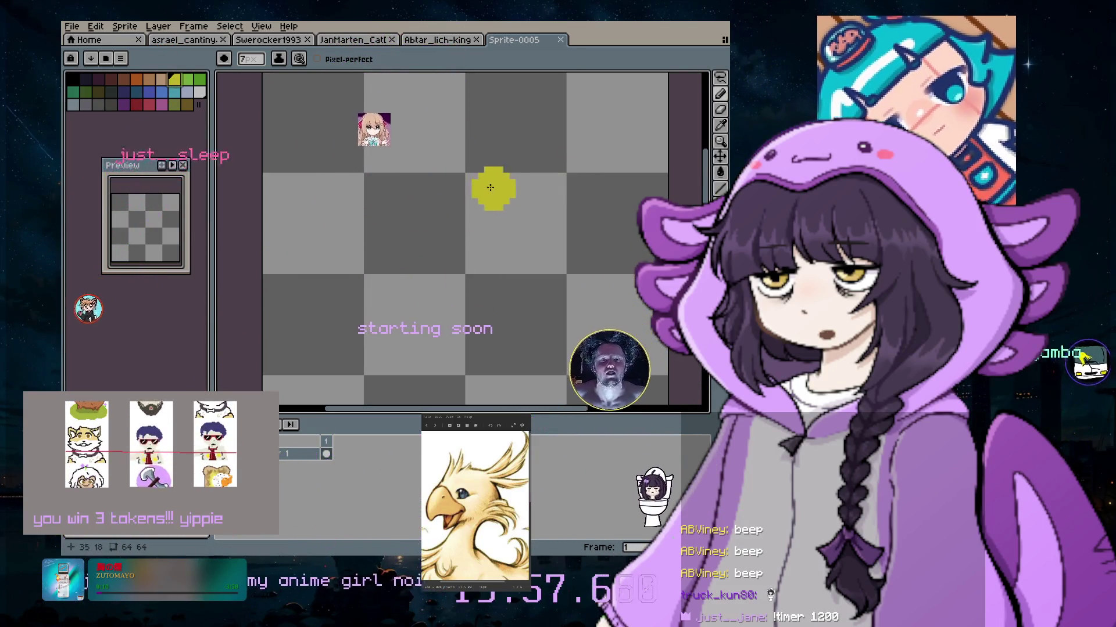
key(ctrl+z)
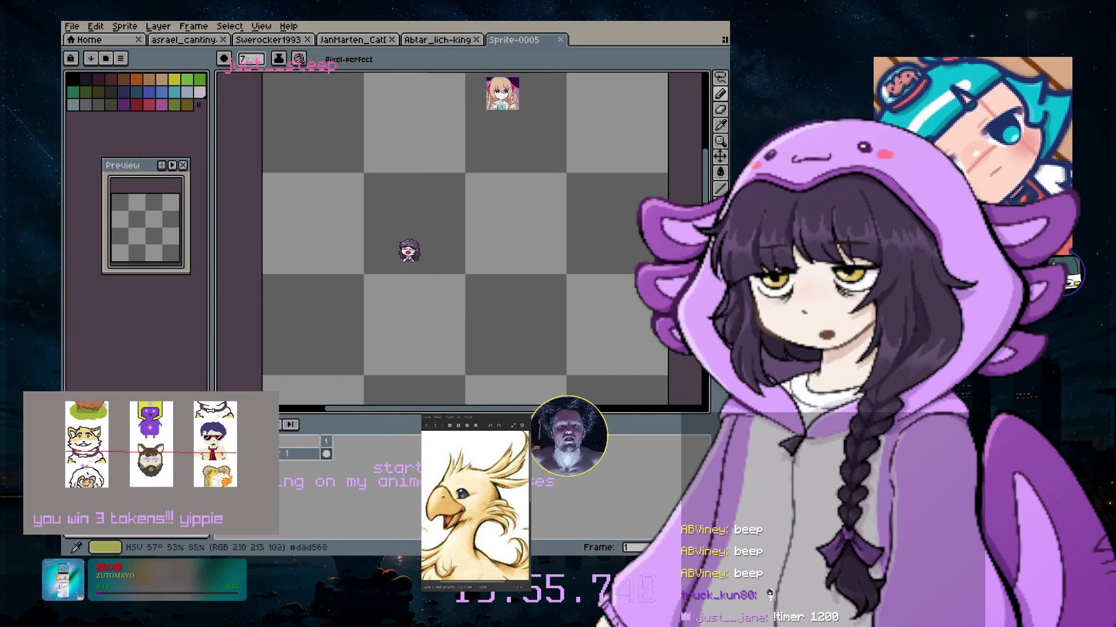
Stamp overlapping yellow head and body circles with a 33 px brush, extending downward at 9 px
key(1)
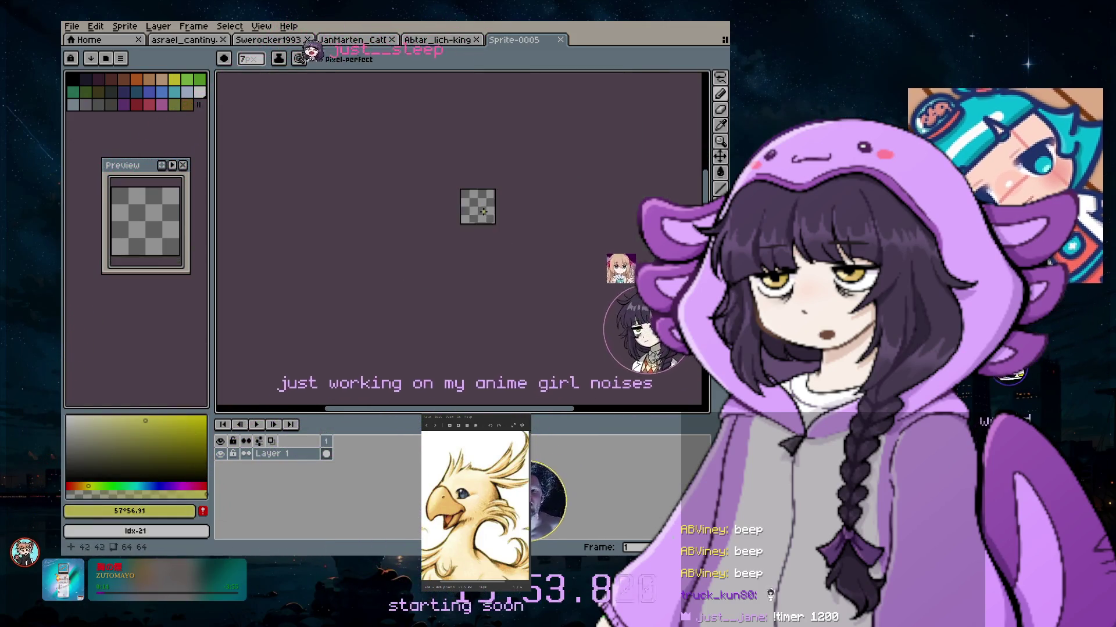
scroll(483, 211, up, 6)
scroll(480, 204, down, 1)
scroll(576, 162, up, 3)
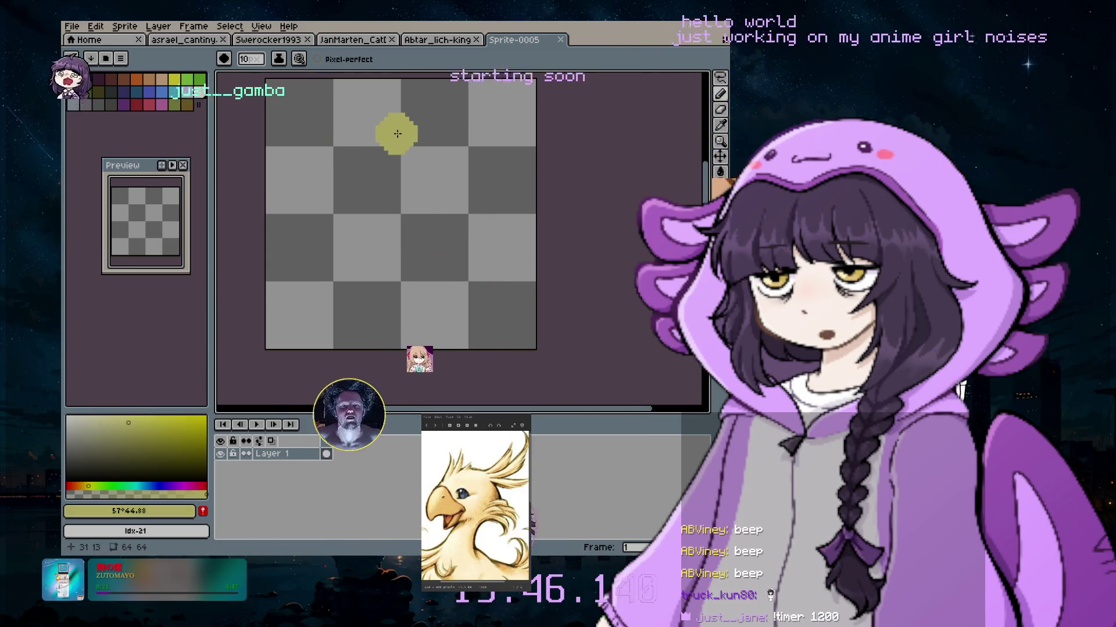
key(plus)
key(plus)
key(plus)
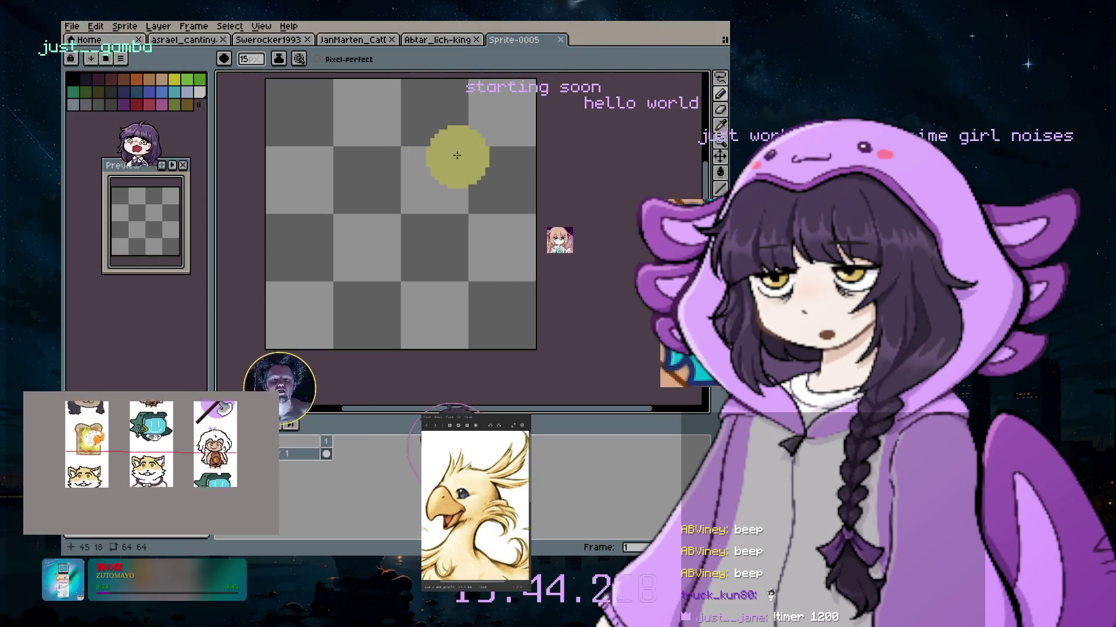
key(plus)
key(plus)
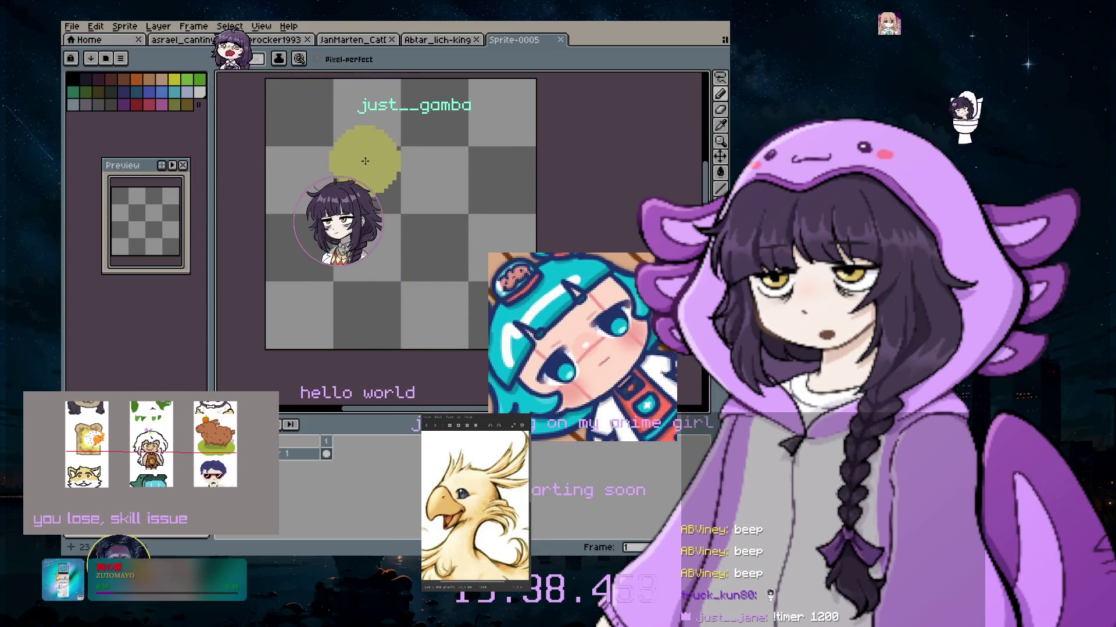
key(plus)
key(plus)
key(plus)
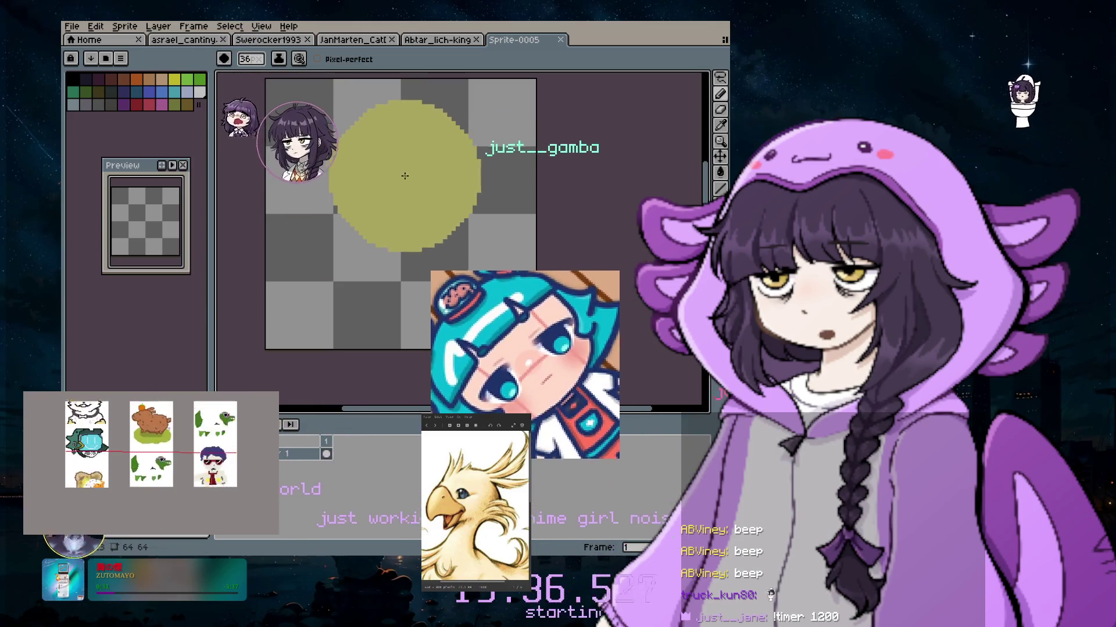
key(minus)
key(minus)
key(minus)
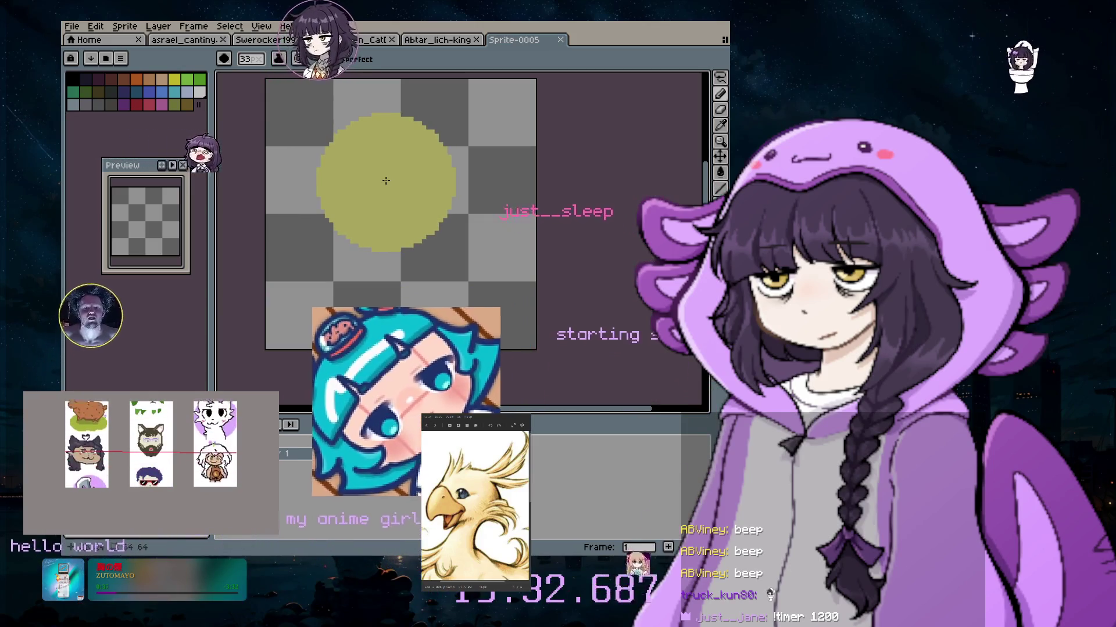
click(388, 176)
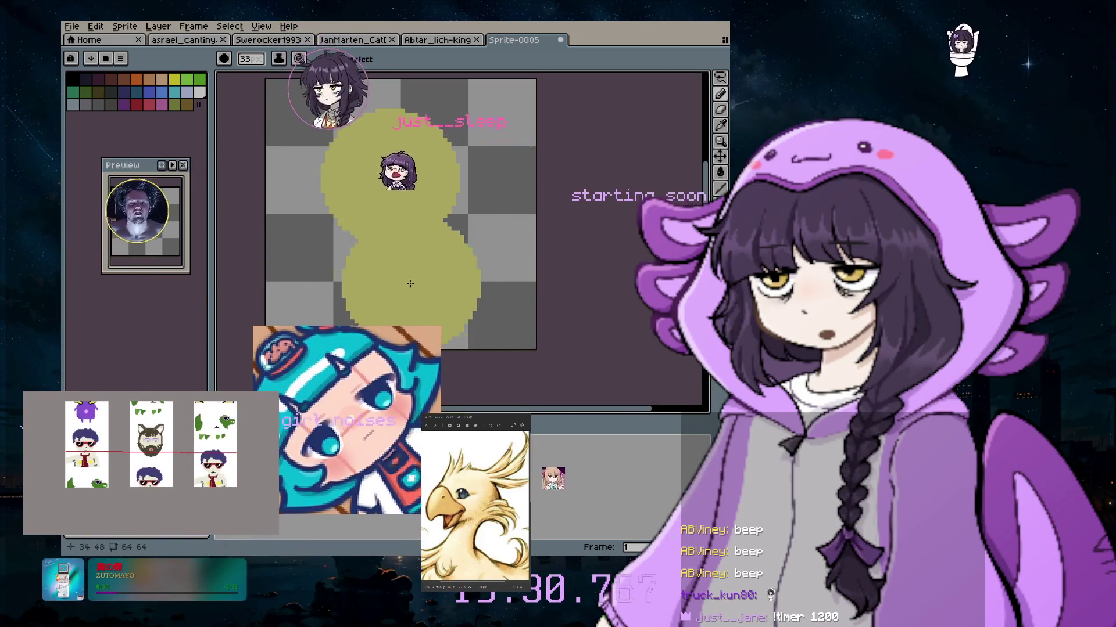
key(minus)
key(minus)
key(minus)
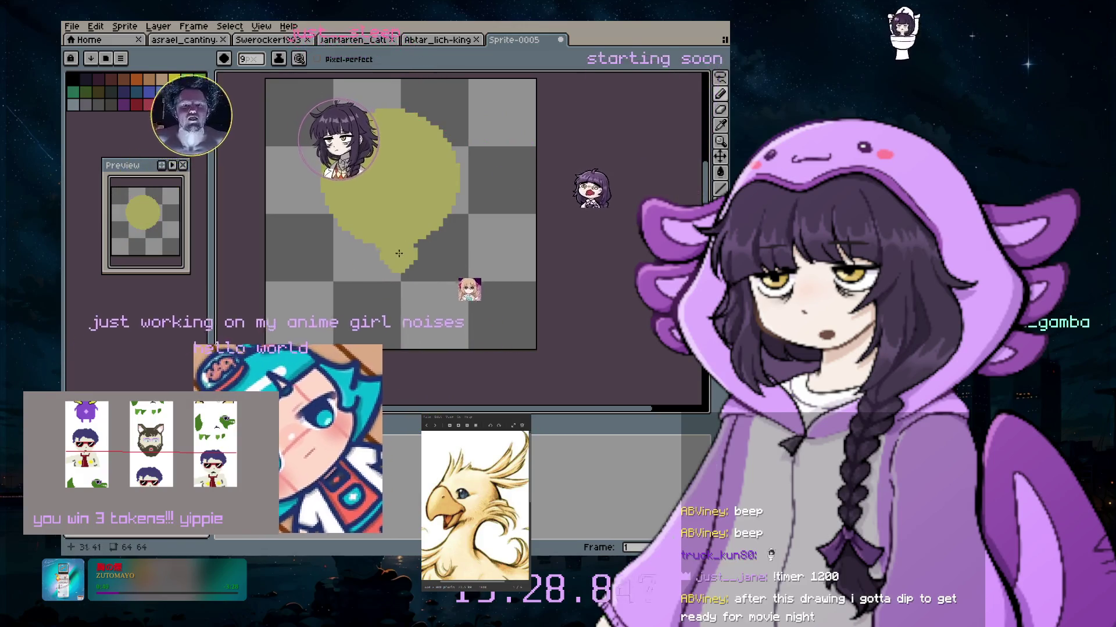
drag(399, 254, 380, 275)
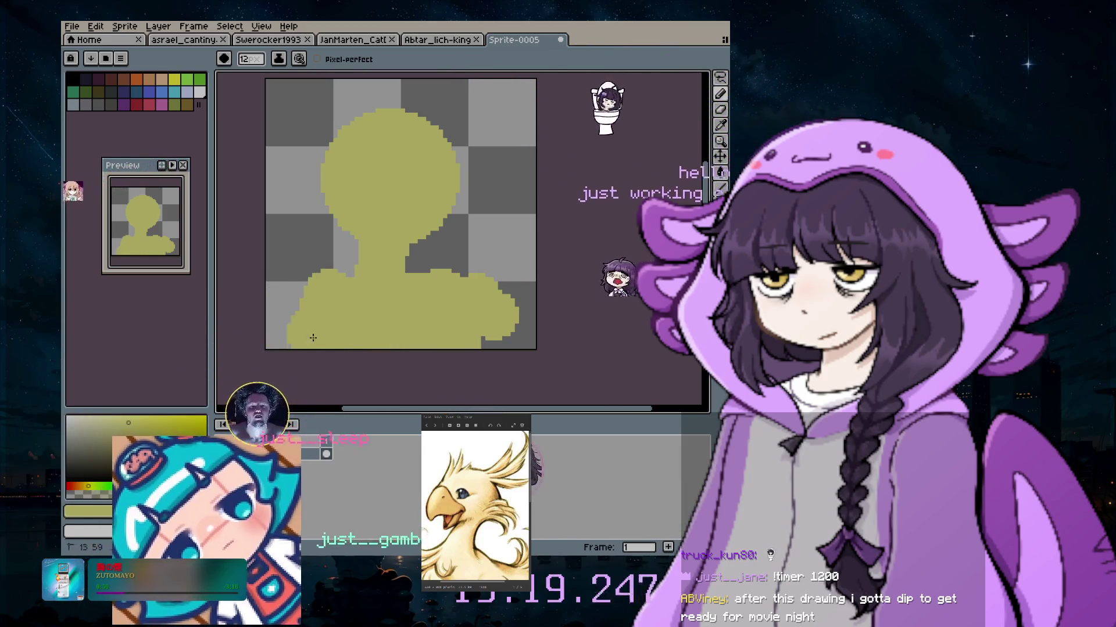
Zoom back in on the solid pale yellow head-and-body silhouette
scroll(305, 306, down, 1)
scroll(218, 254, up, 2)
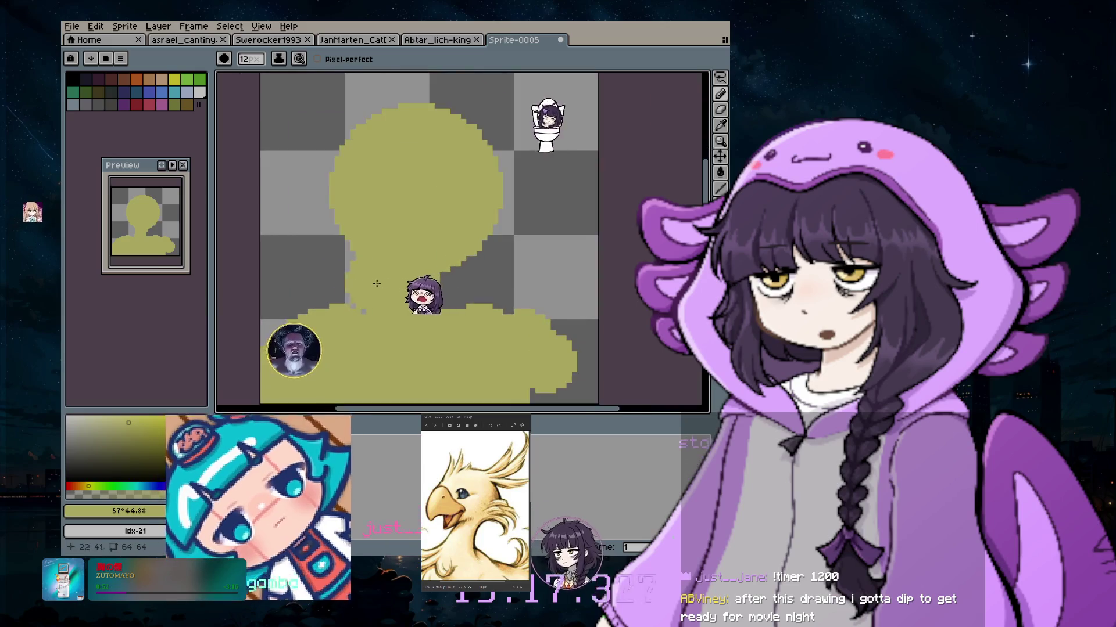
scroll(219, 254, up, 2)
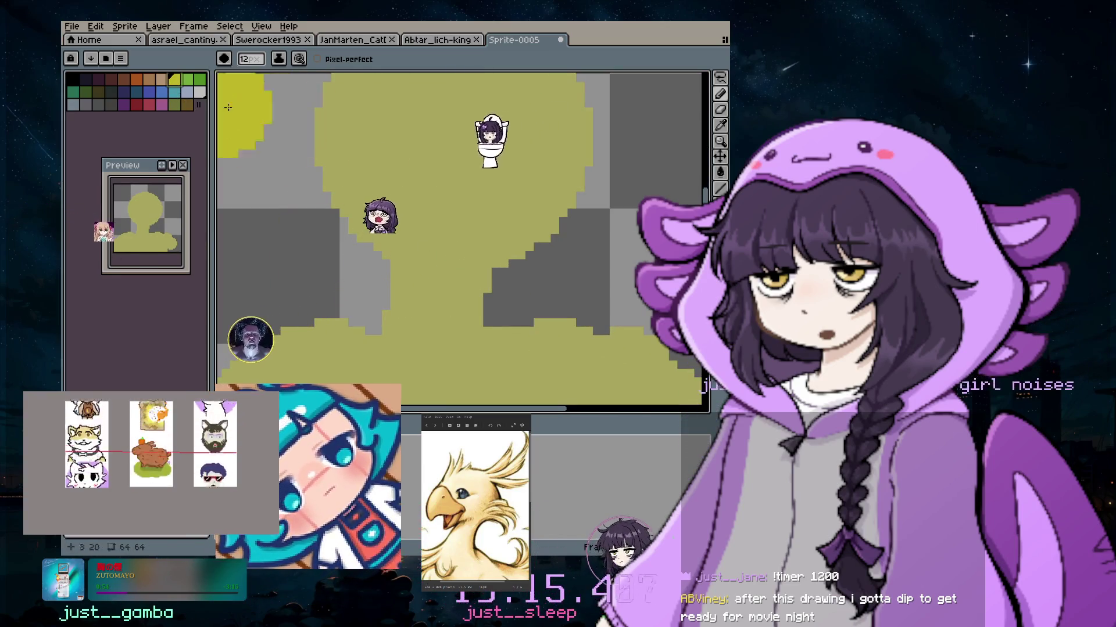
click(158, 26)
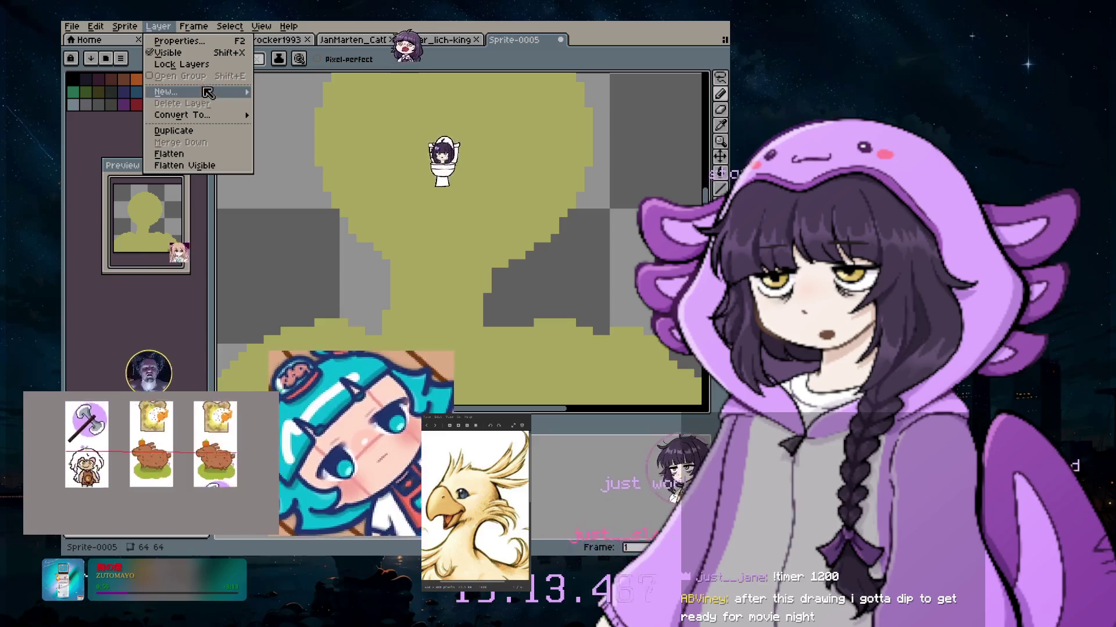
Create Layer 2 and set the Pencil's drawing colour to a peachy orange, #e29571
mouse_move(244, 99)
click(289, 91)
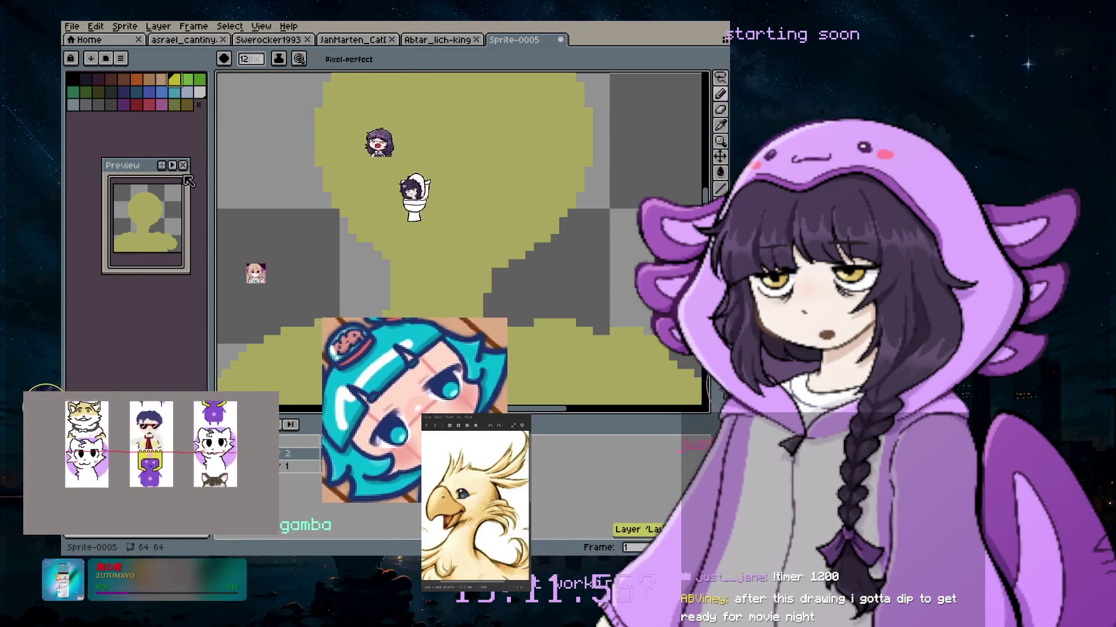
click(721, 125)
click(142, 414)
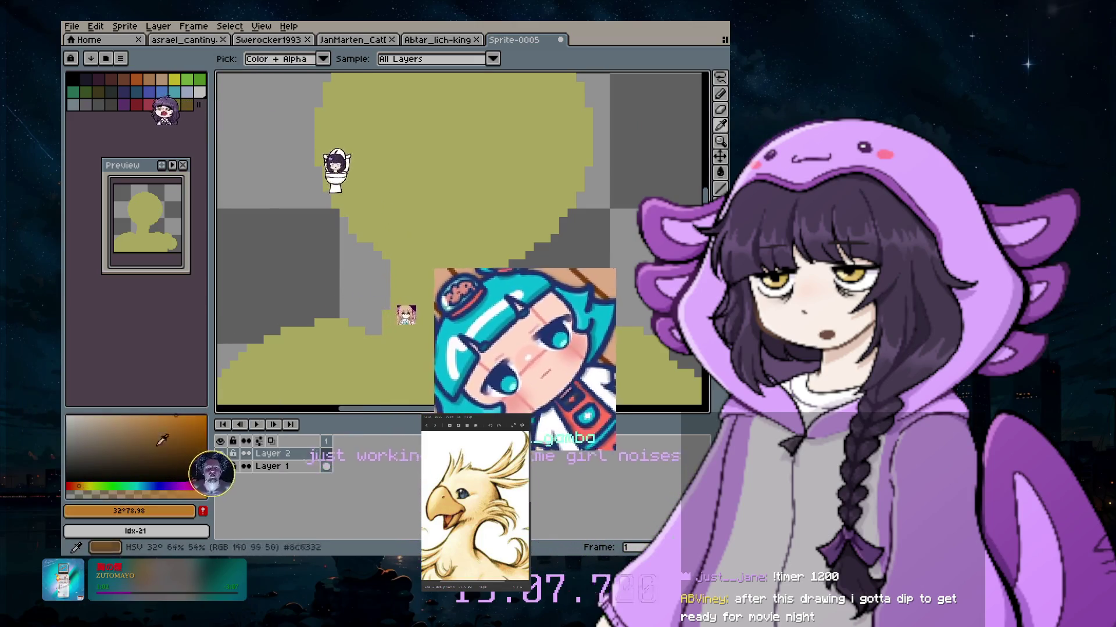
click(157, 429)
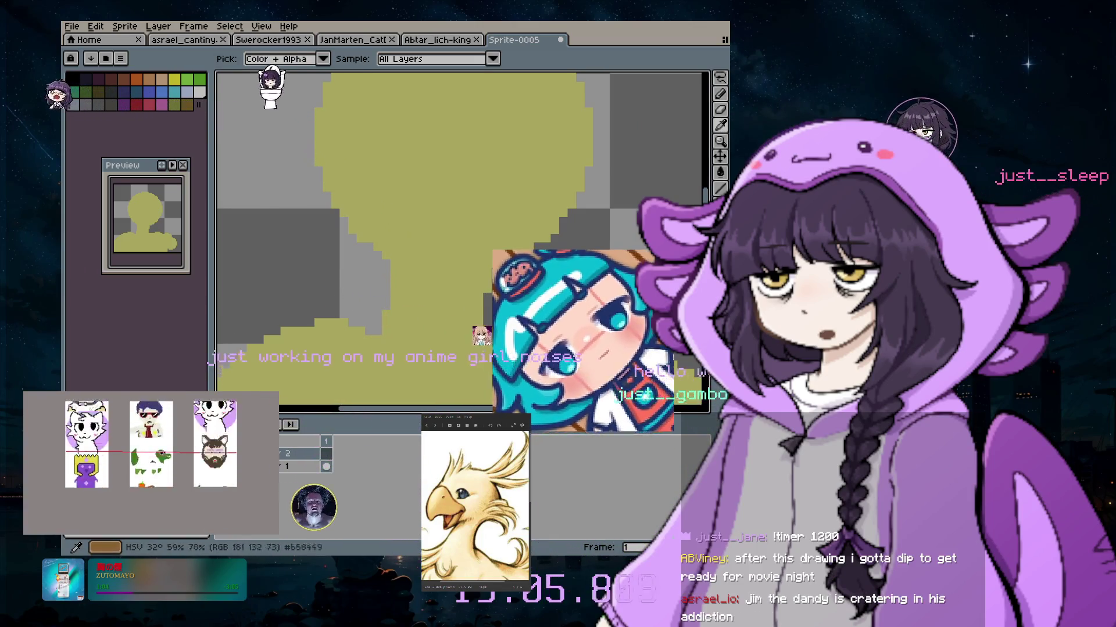
click(721, 94)
click(314, 193)
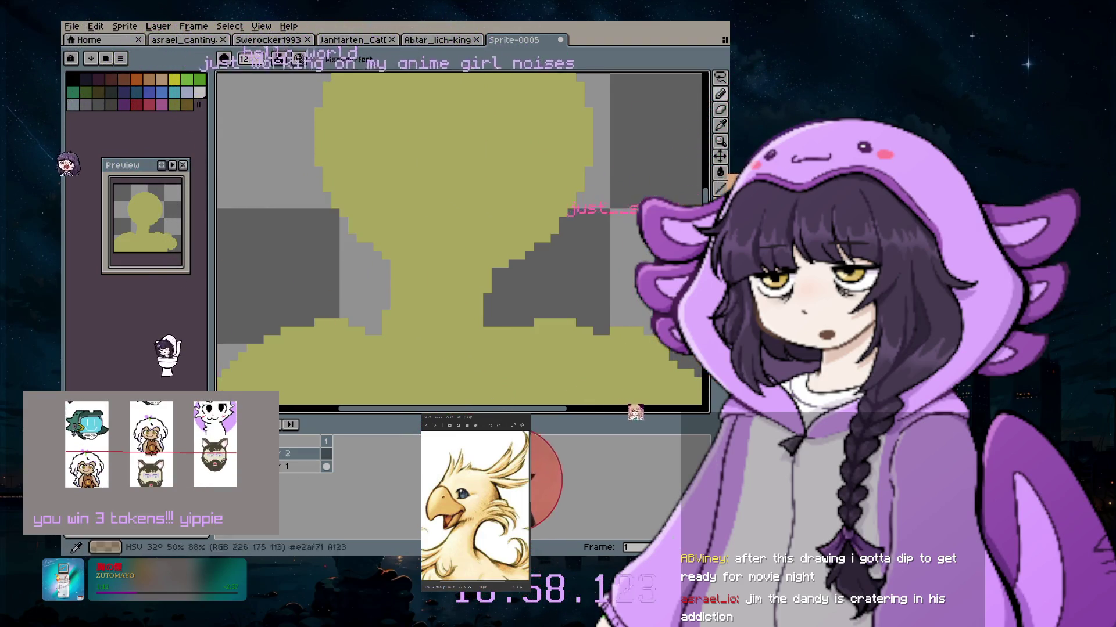
click(82, 485)
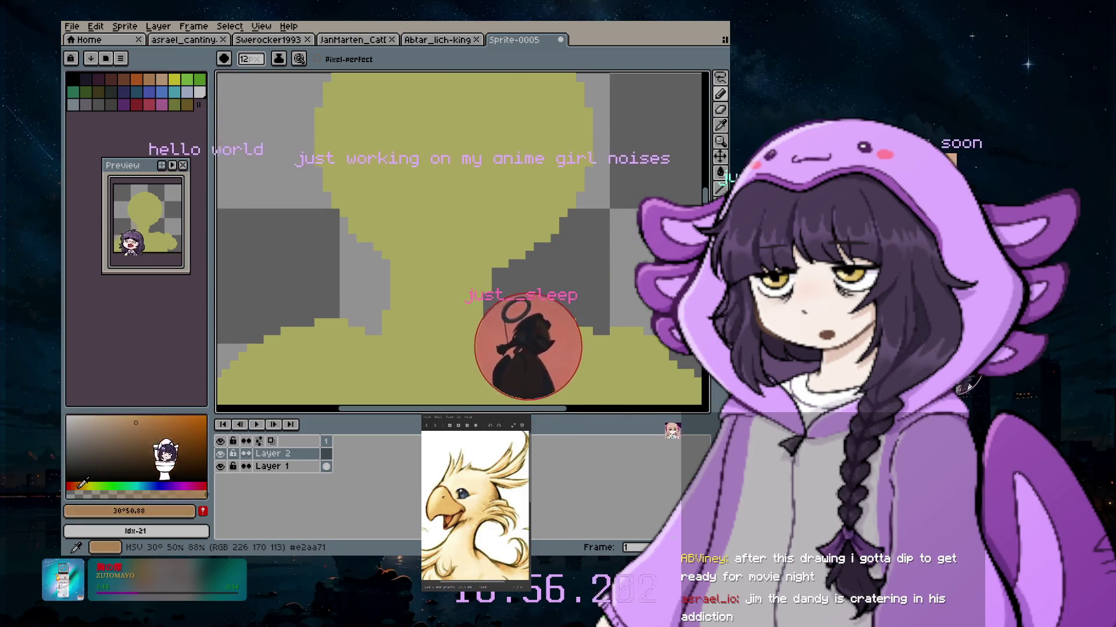
click(82, 485)
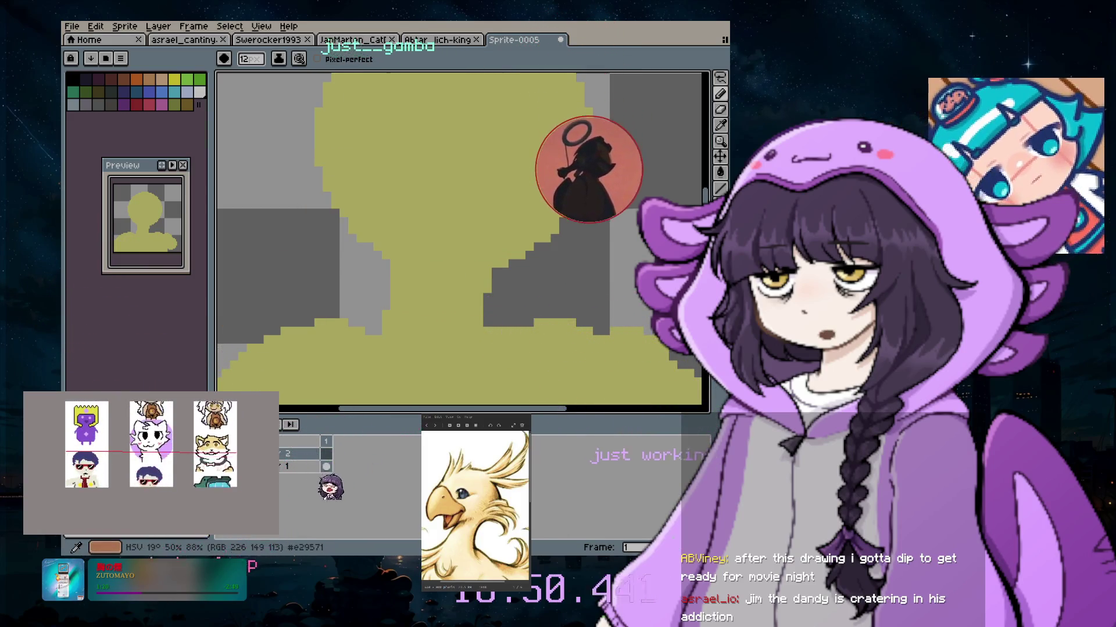
Paint a tan-orange wing blob on the bird's left side, enlarging the brush between dabs
click(364, 180)
key(ctrl+z)
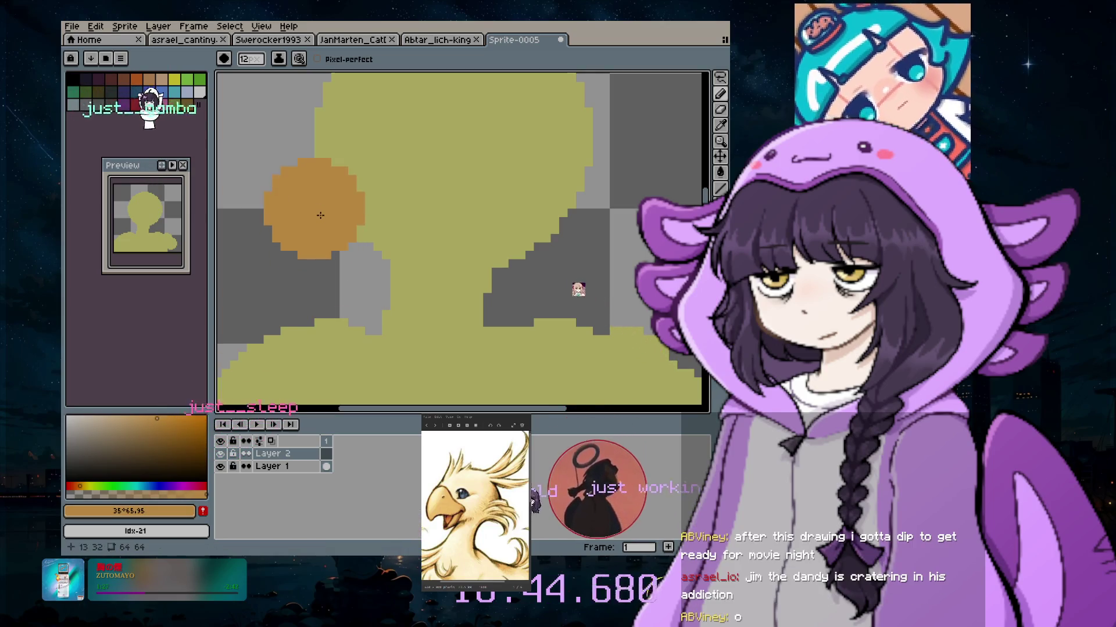
scroll(347, 229, down, 2)
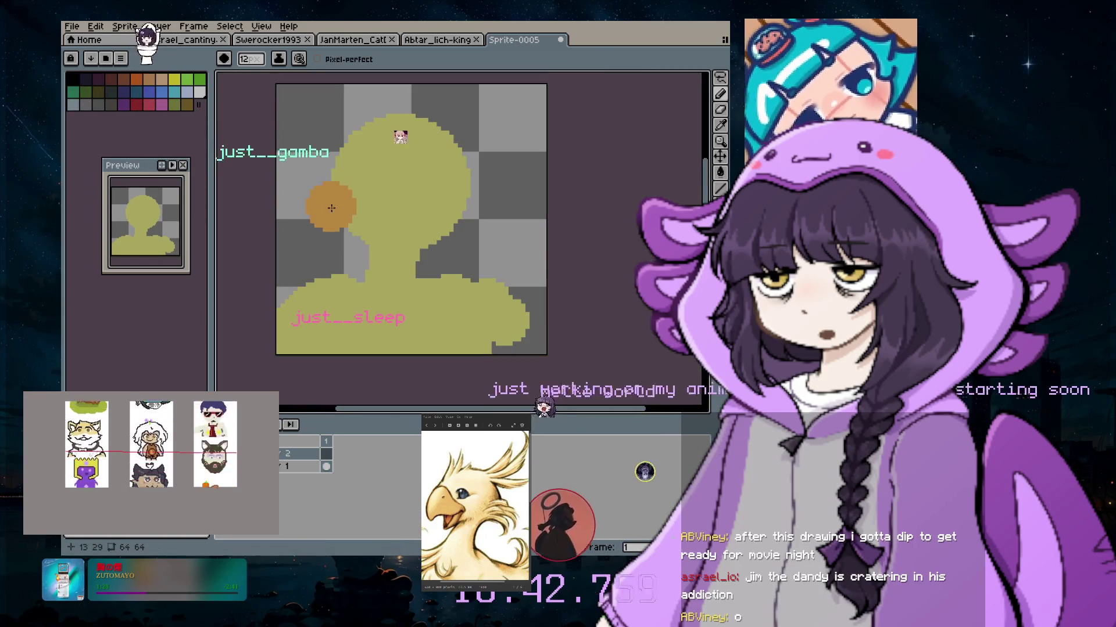
scroll(324, 212, up, 2)
scroll(331, 214, down, 2)
scroll(334, 216, up, 3)
key(minus)
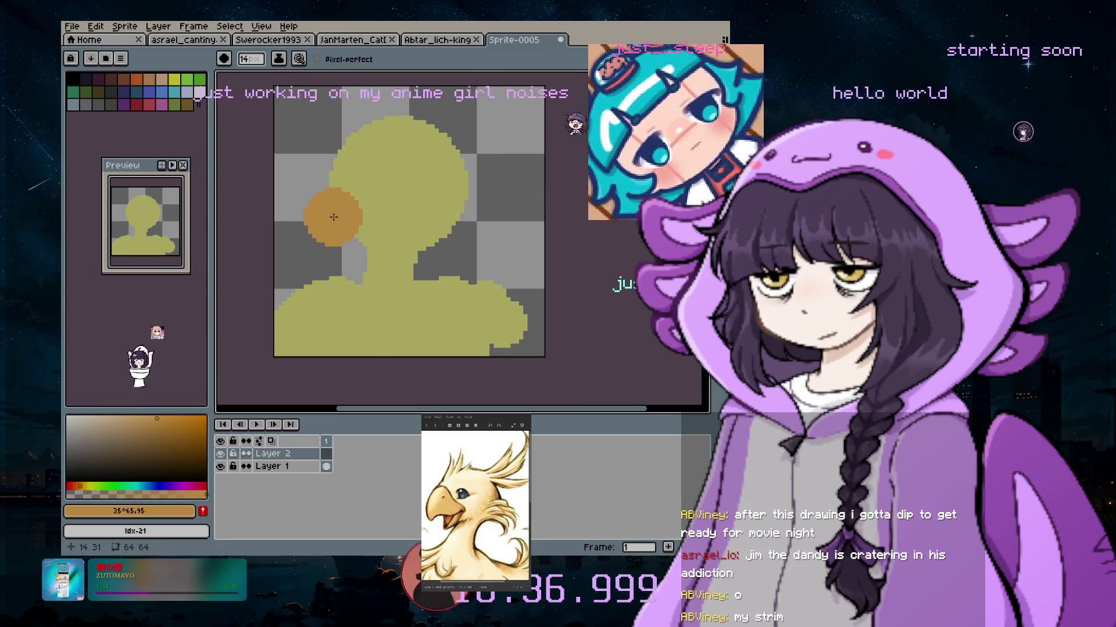
click(329, 222)
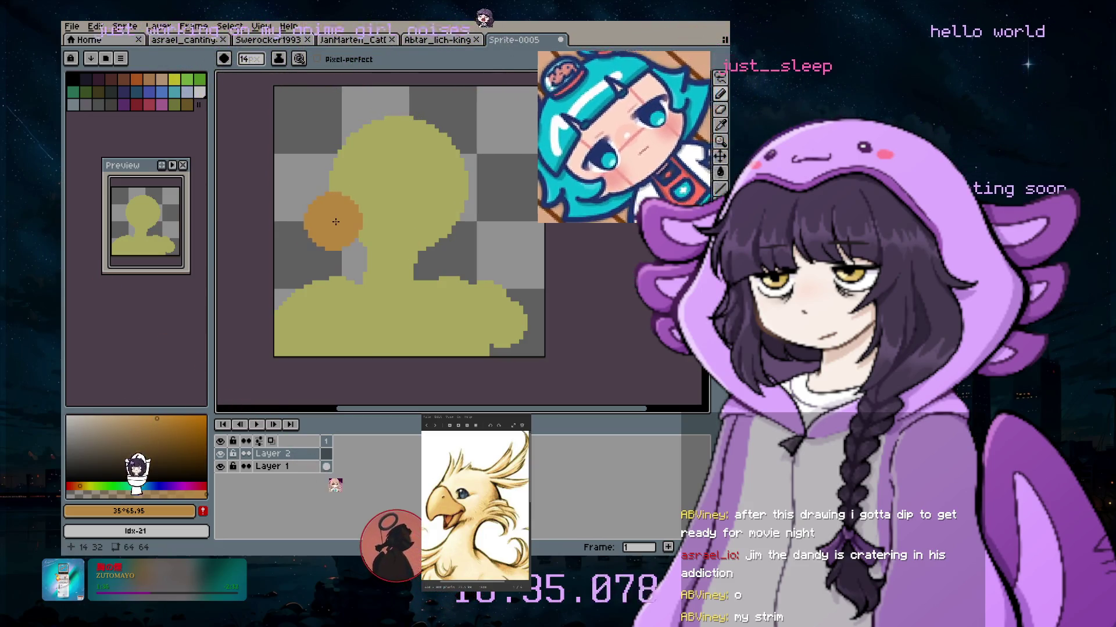
key(plus)
key(plus)
key(plus)
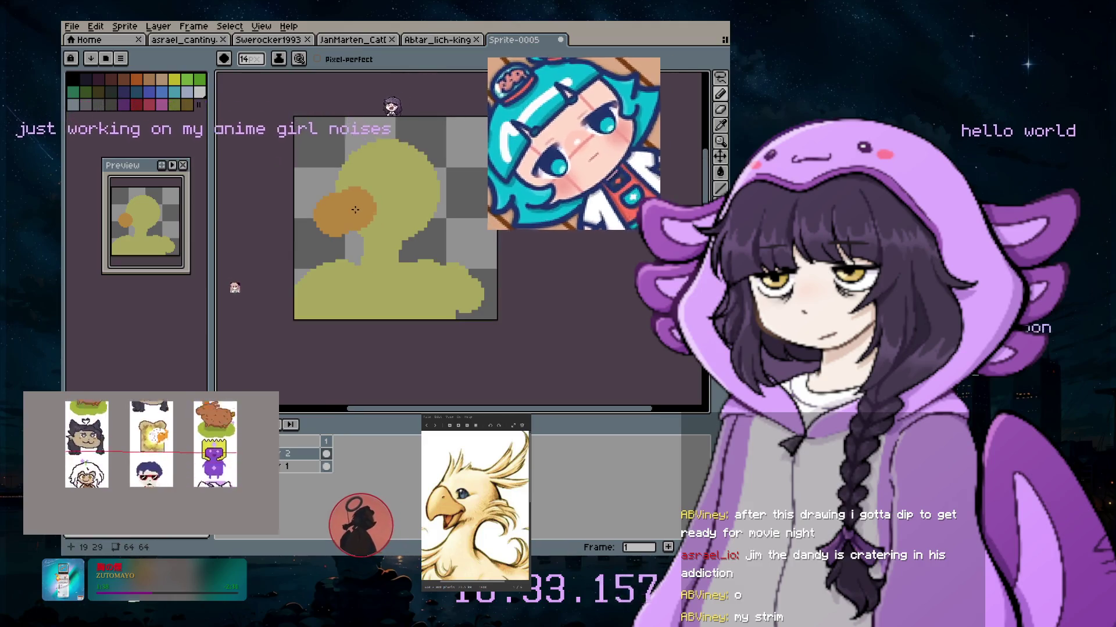
click(345, 208)
key(plus)
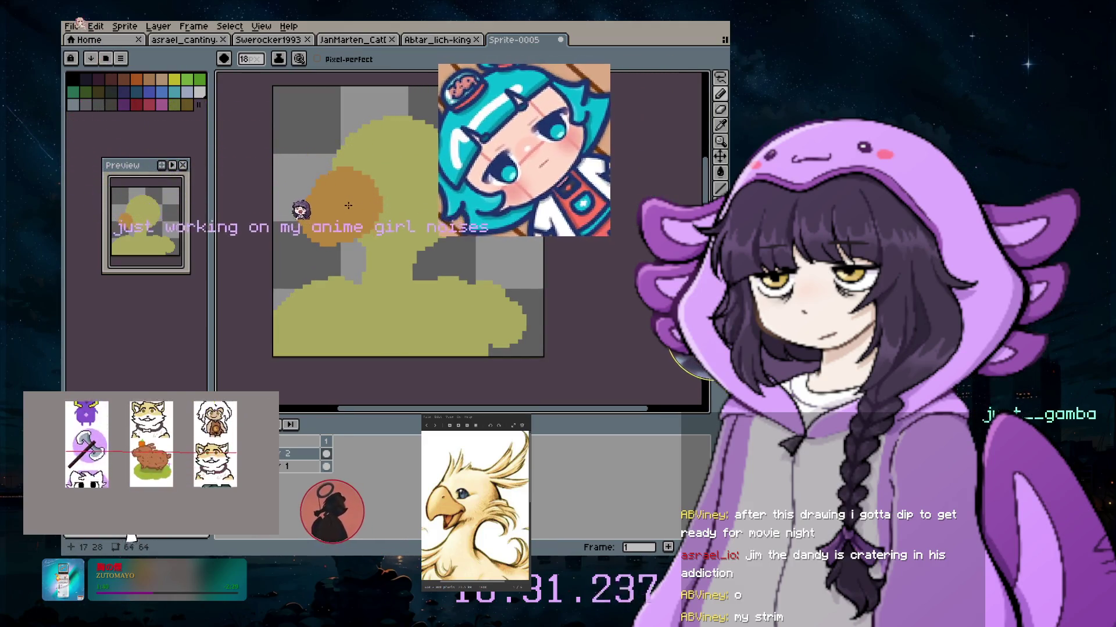
click(353, 203)
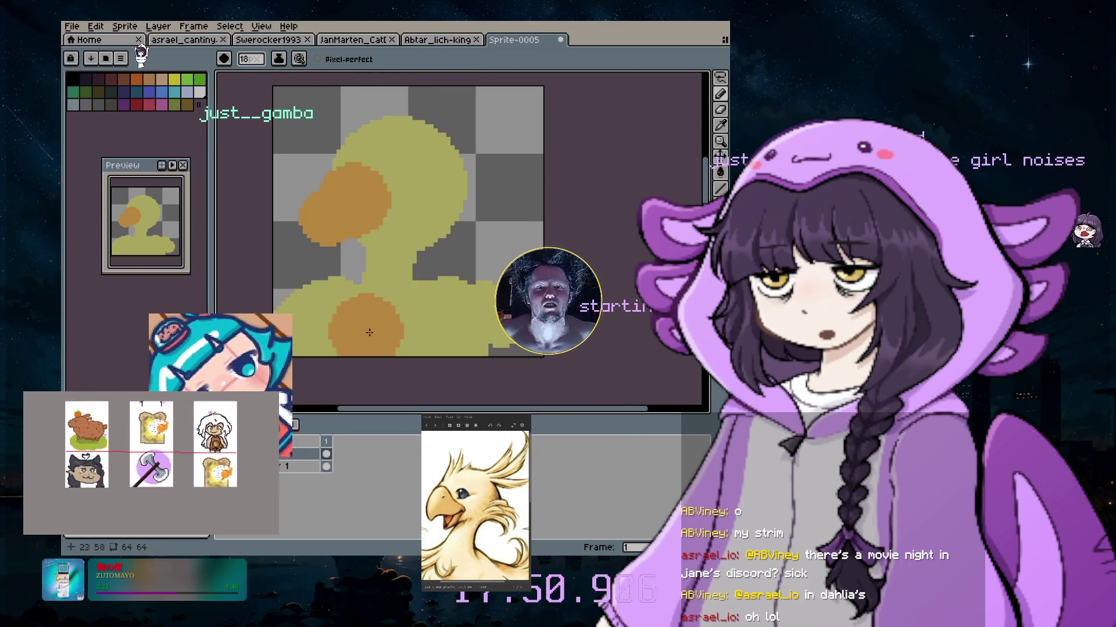
Undo the last wing extension and switch to the eyedropper
scroll(360, 201, up, 1)
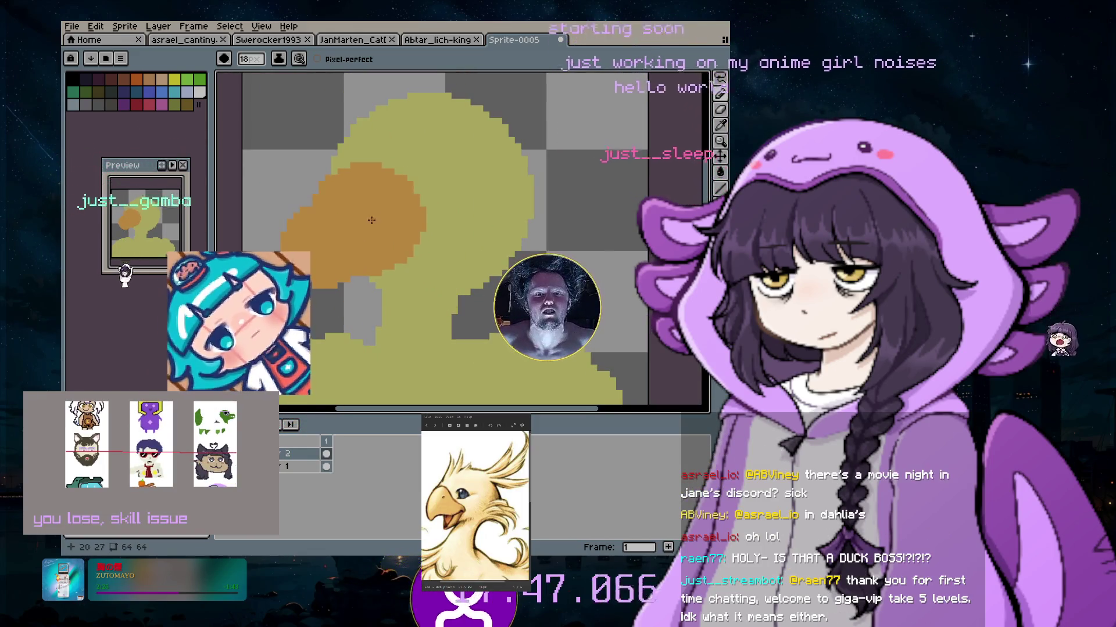
scroll(377, 221, up, 1)
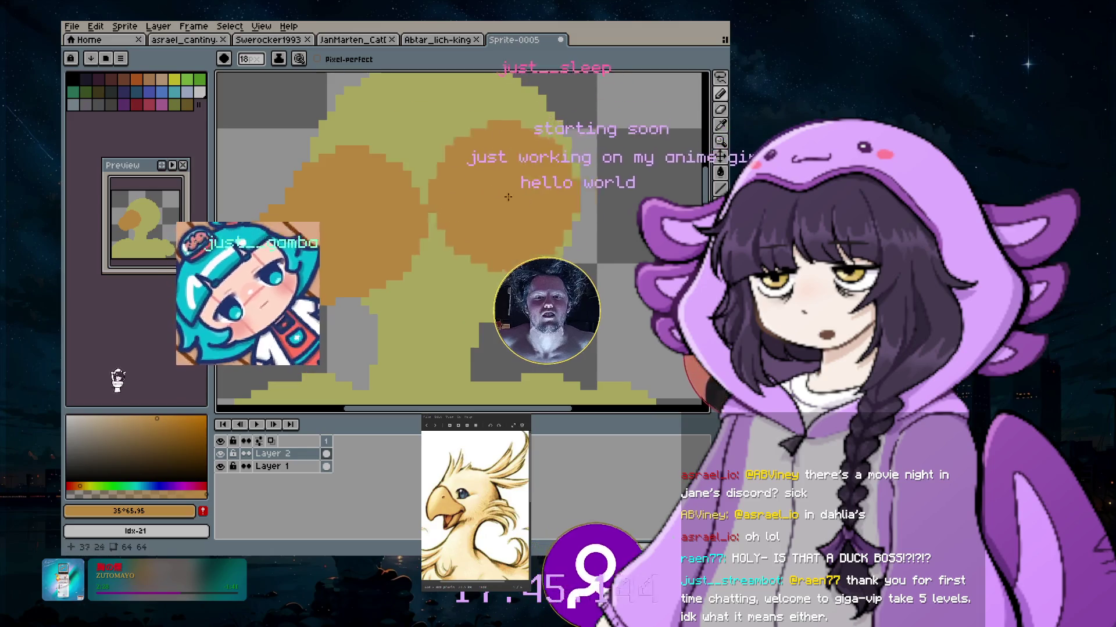
key(ctrl+z)
scroll(548, 183, down, 1)
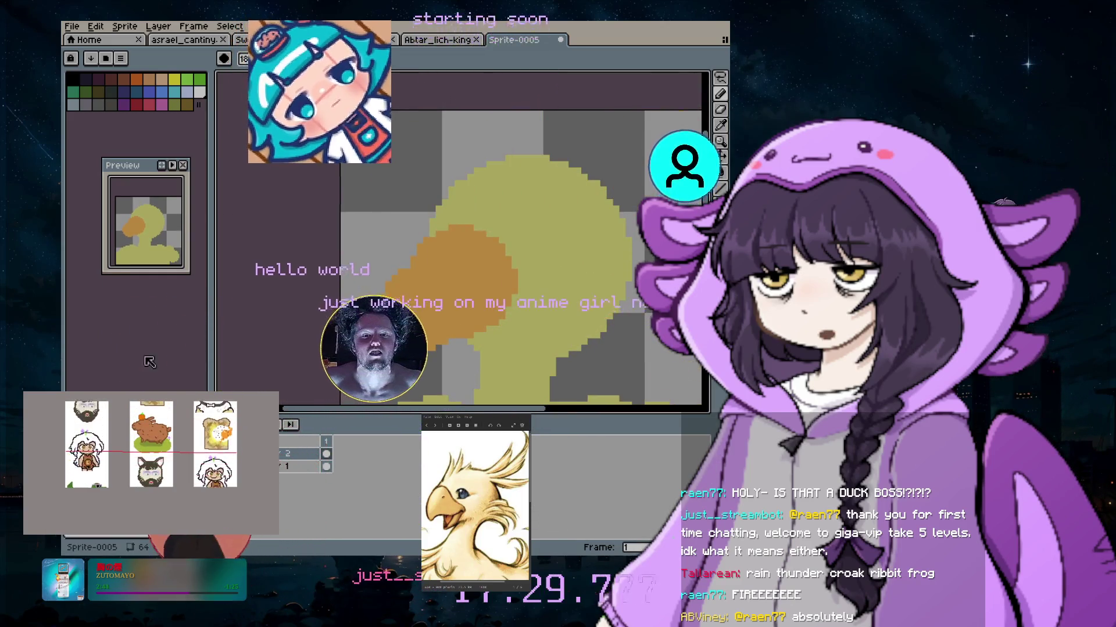
click(722, 128)
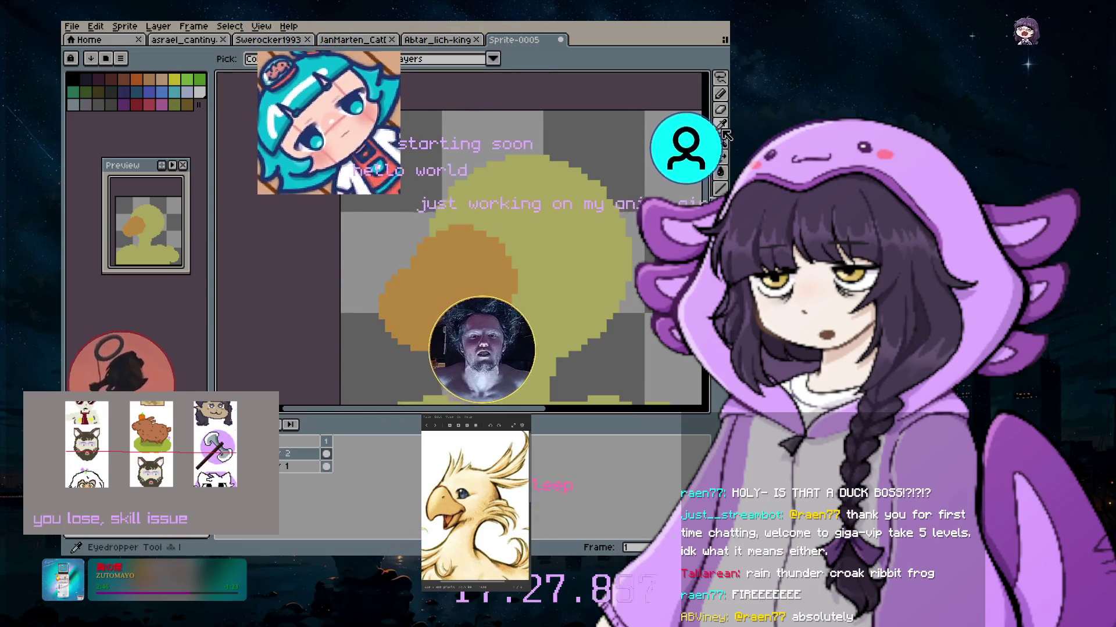
Pick up the body yellow and draw crest spikes along the top of the head at 4px
click(720, 93)
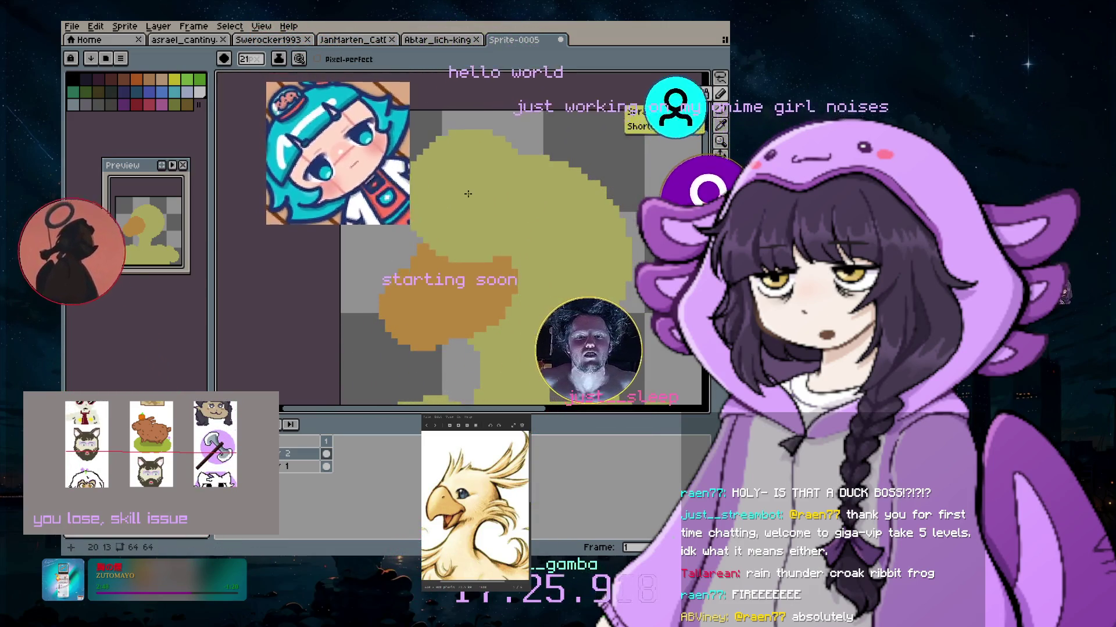
key(ctrl+z)
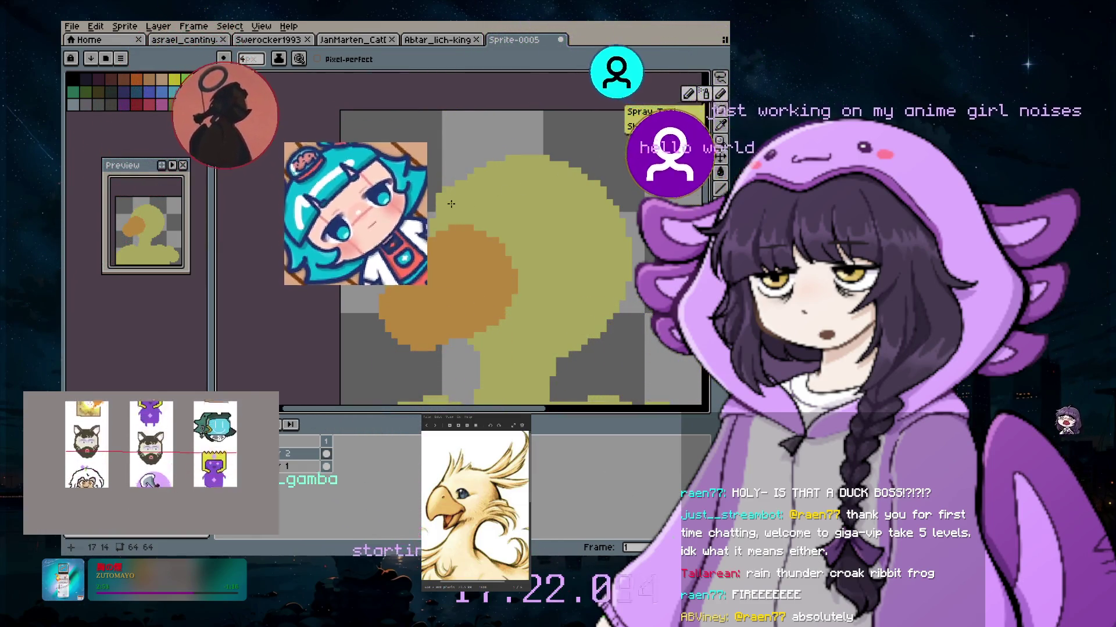
drag(451, 203, 462, 159)
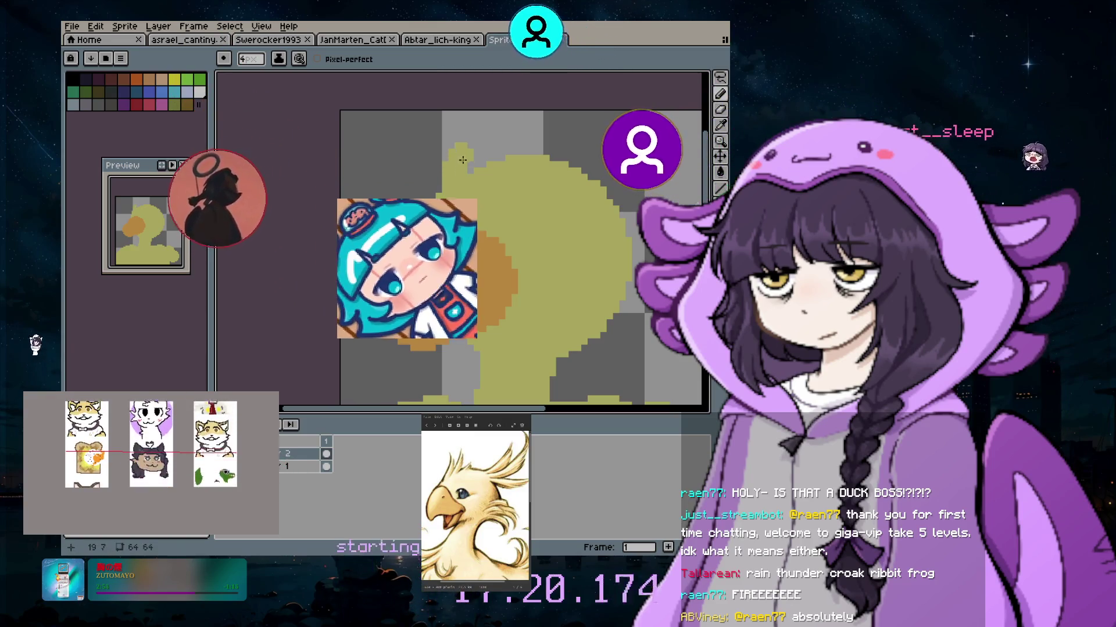
click(431, 175)
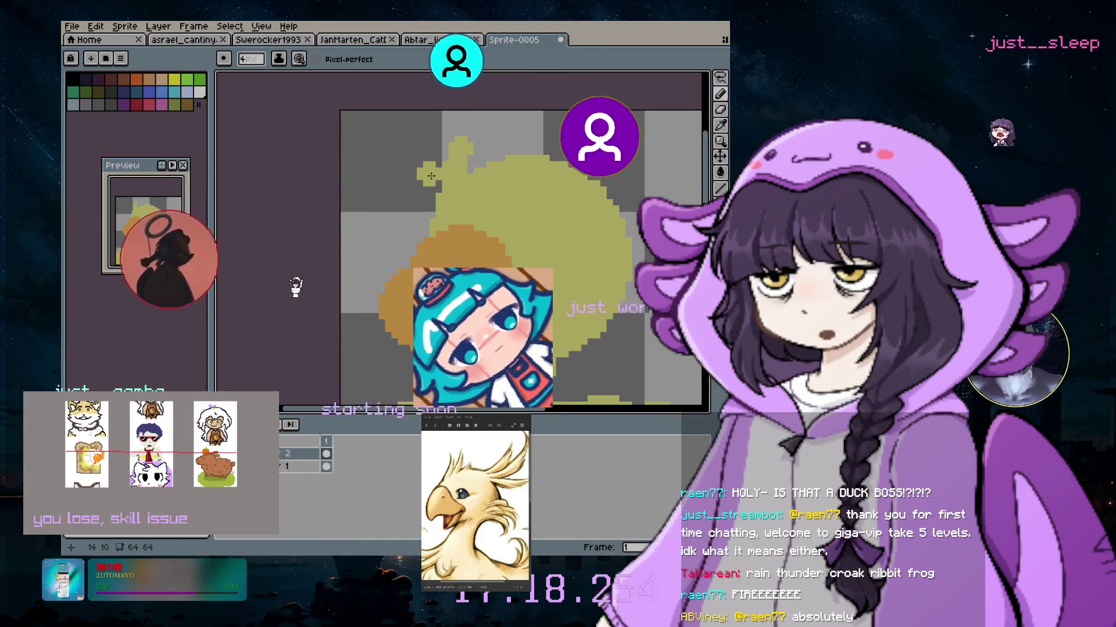
click(455, 136)
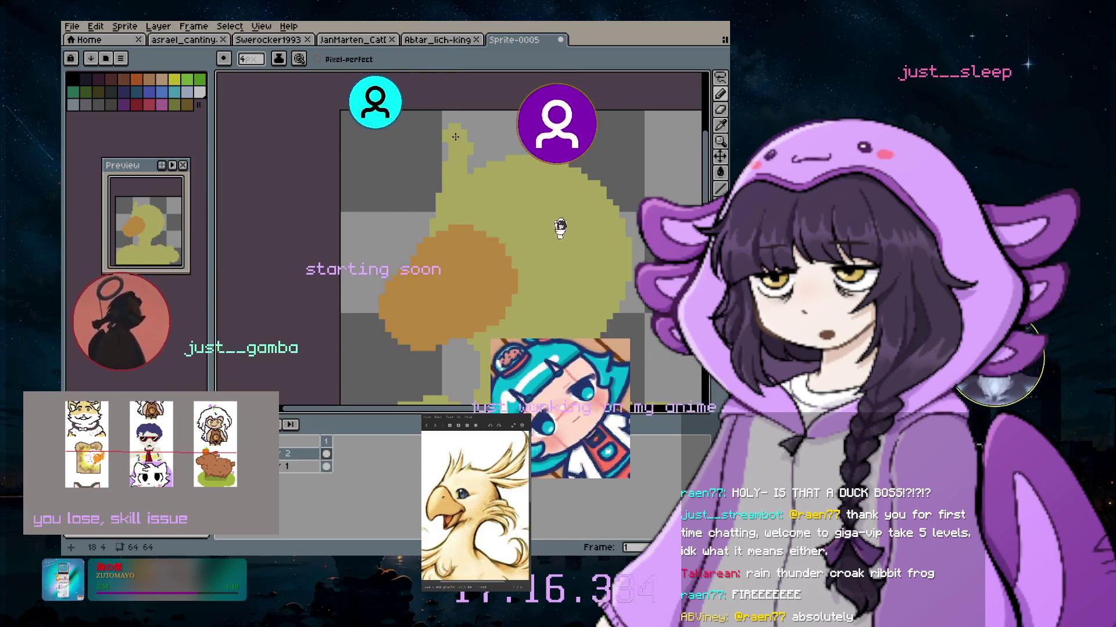
click(442, 132)
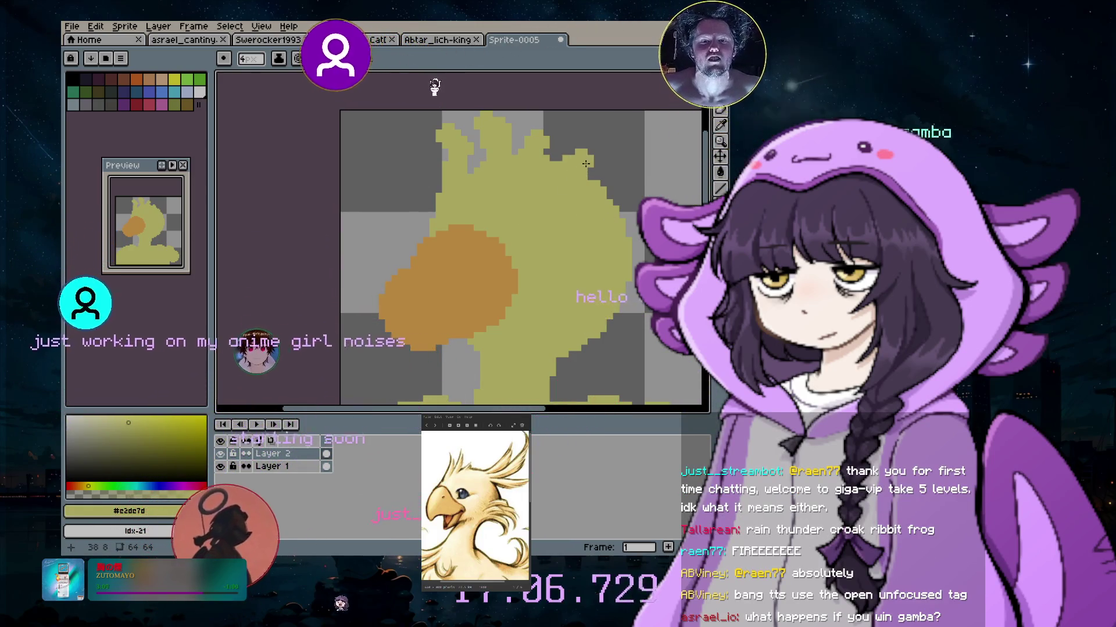
mouse_move(578, 175)
mouse_down()
mouse_move(592, 156)
mouse_move(574, 172)
mouse_up()
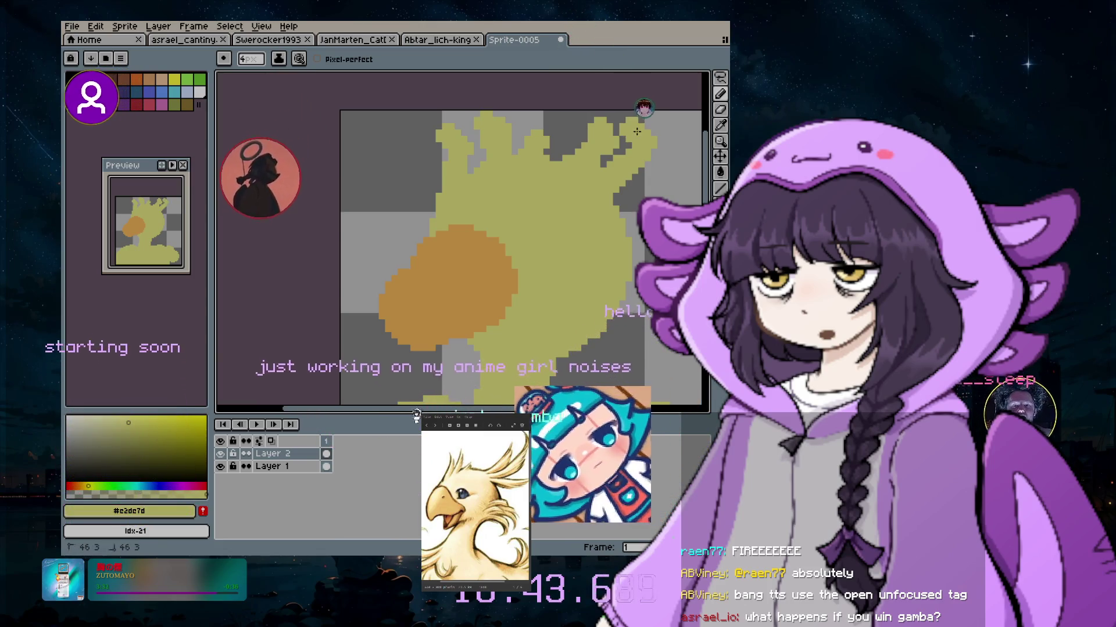
Erase stray yellow pixels from the body's right edge, then return to the Pencil
key(v)
key(b)
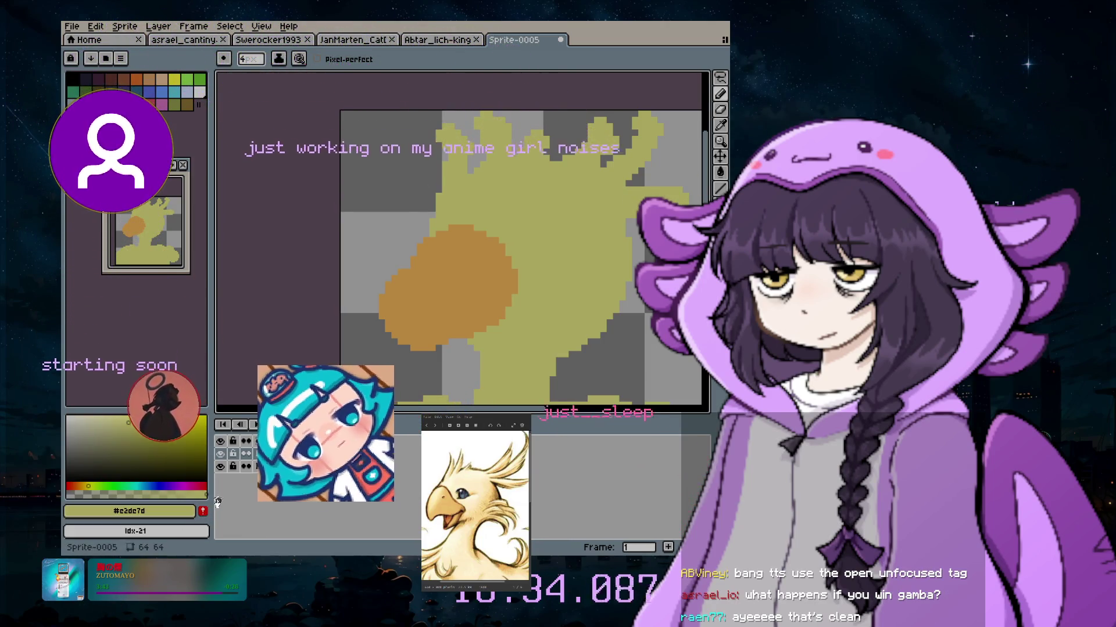
click(721, 110)
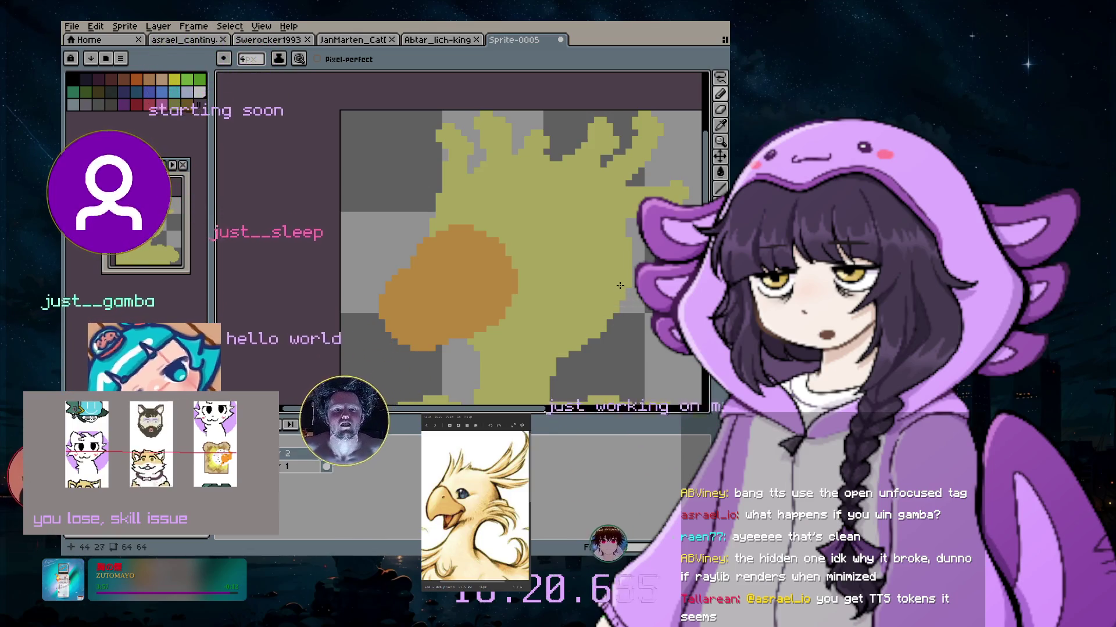
key(b)
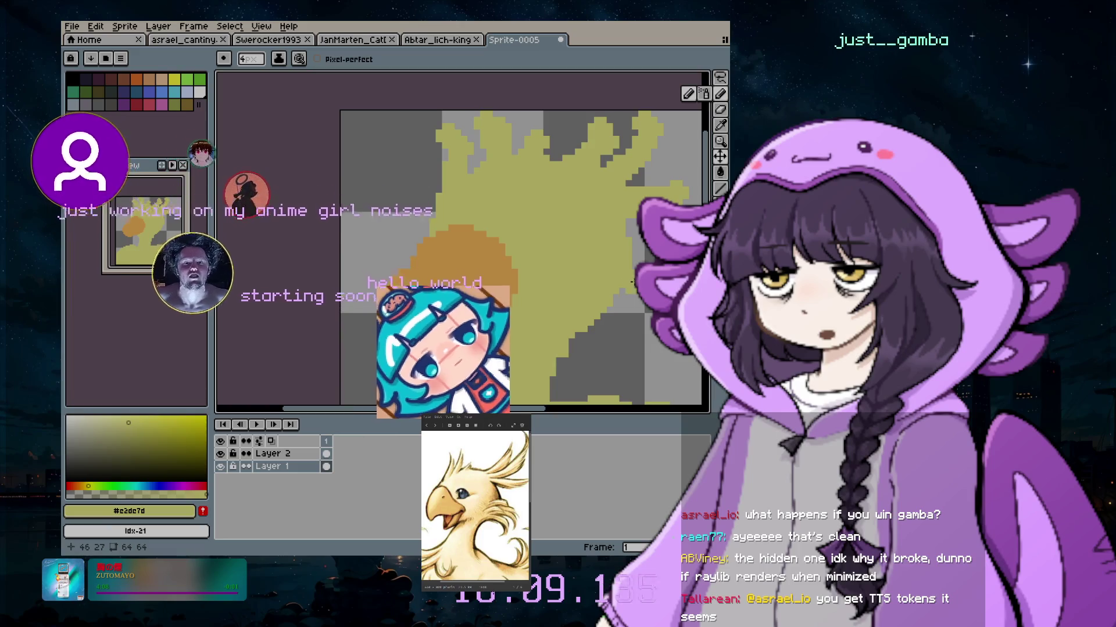
key(plus)
key(plus)
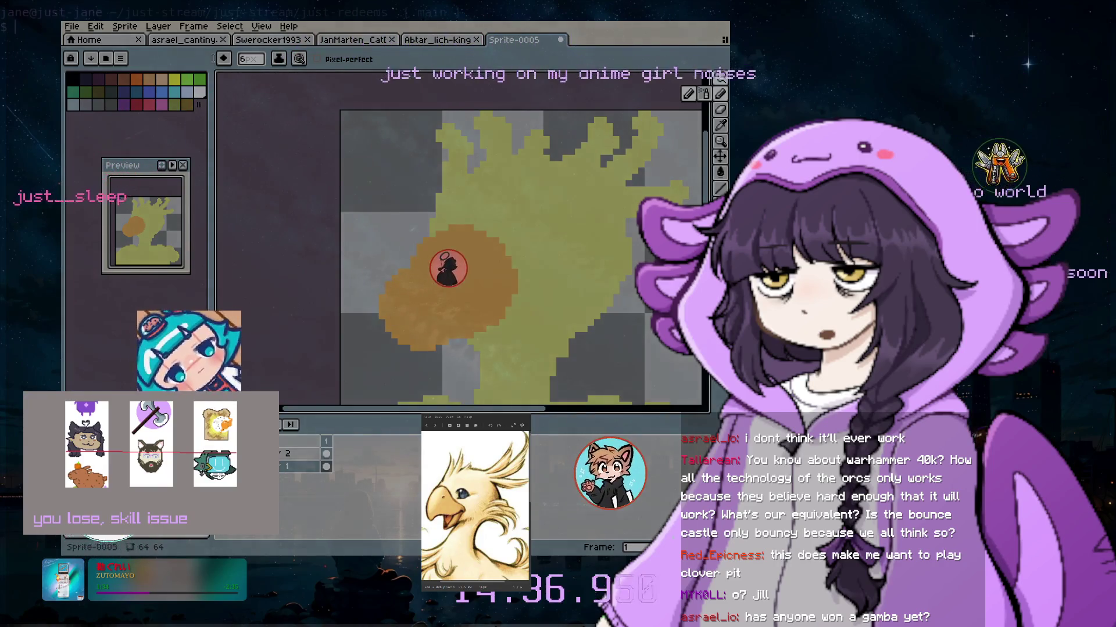
Append FLAG_WINDOW_HIDDEN to SetConfigFlags, save main.cpp, and type cmake --build build in the terminal
text(vim)
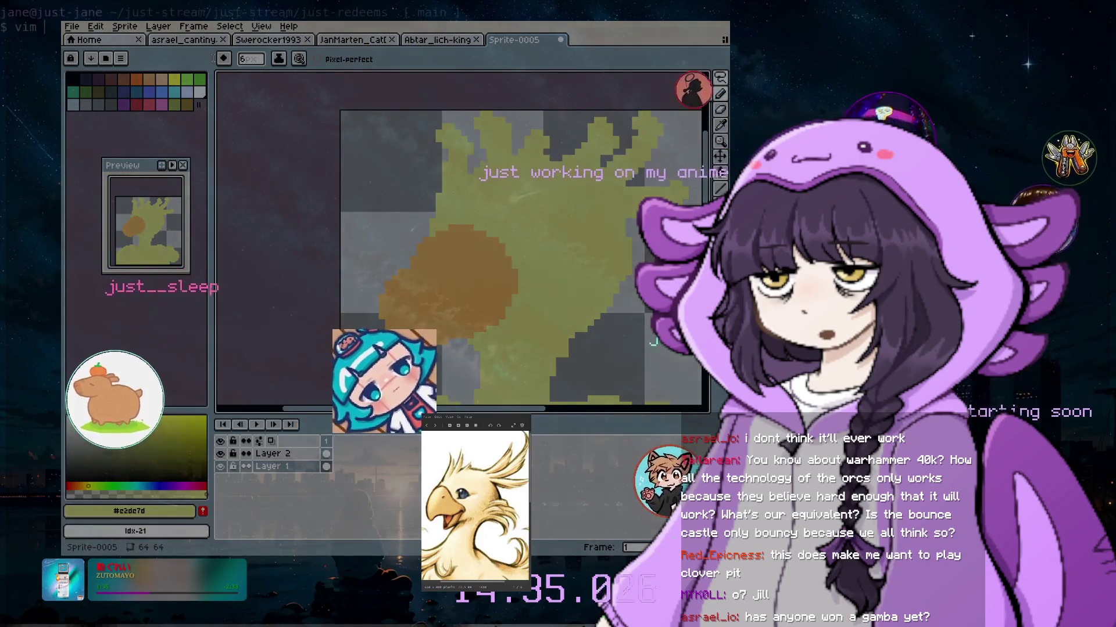
key(BackSpace)
key(BackSpace)
key(BackSpace)
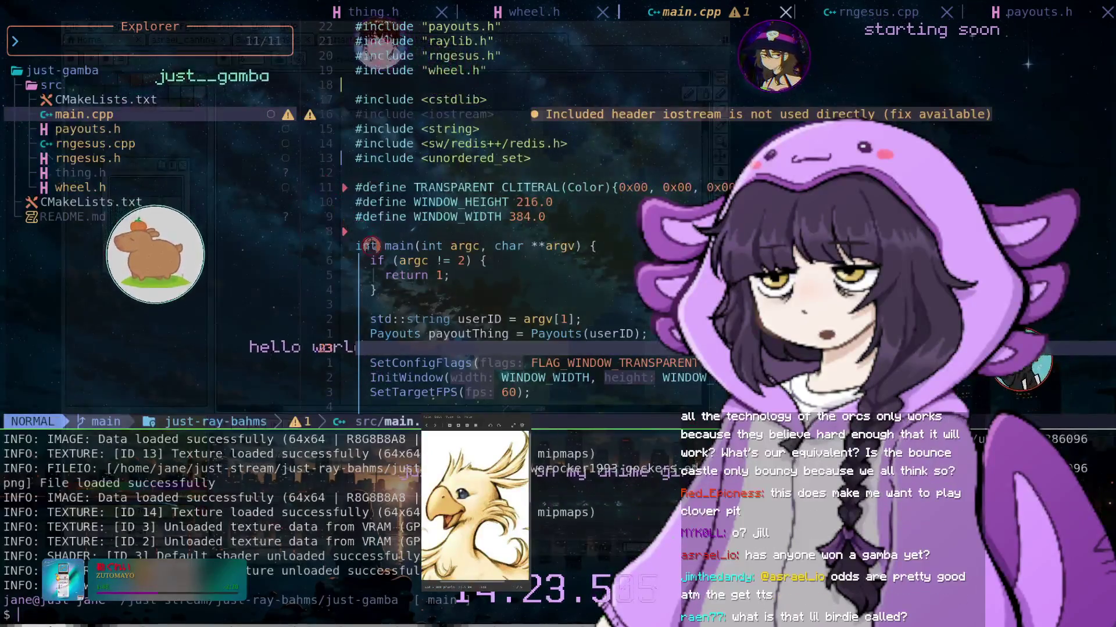
key(j)
key(j)
key(j)
key(j)
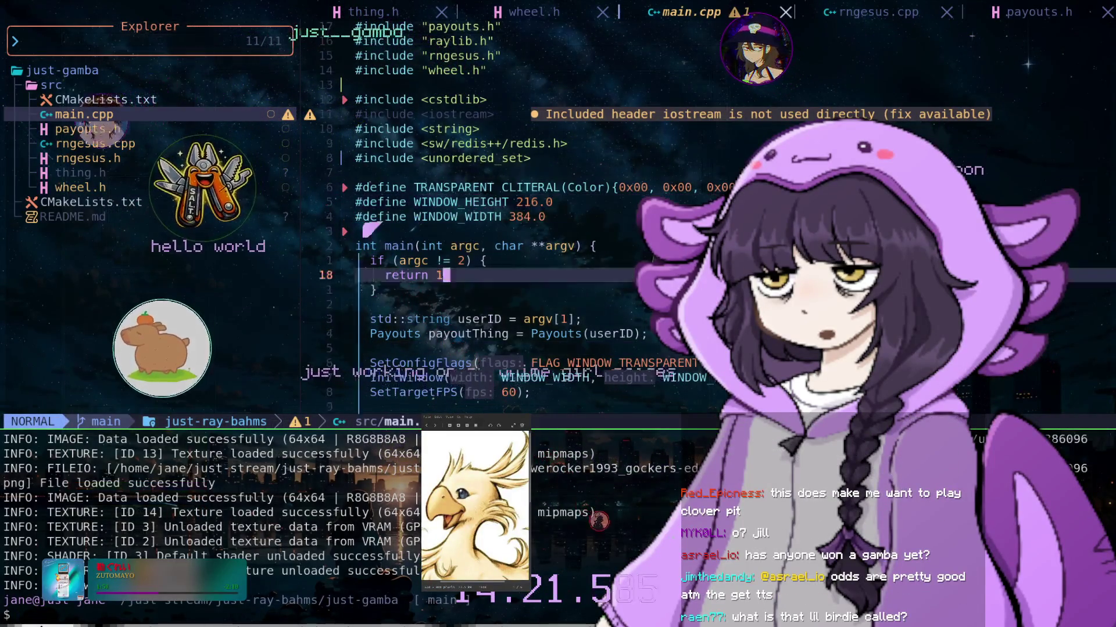
key(j)
key(j)
key(j)
key(j)
key(j)
key(j)
key(A)
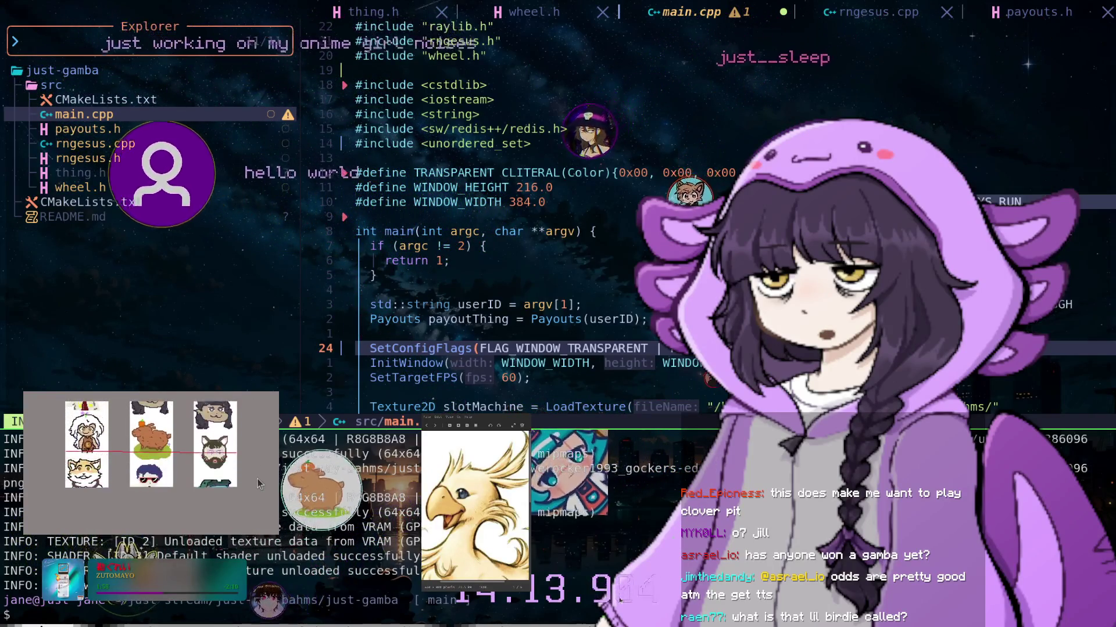
text(FLAG)
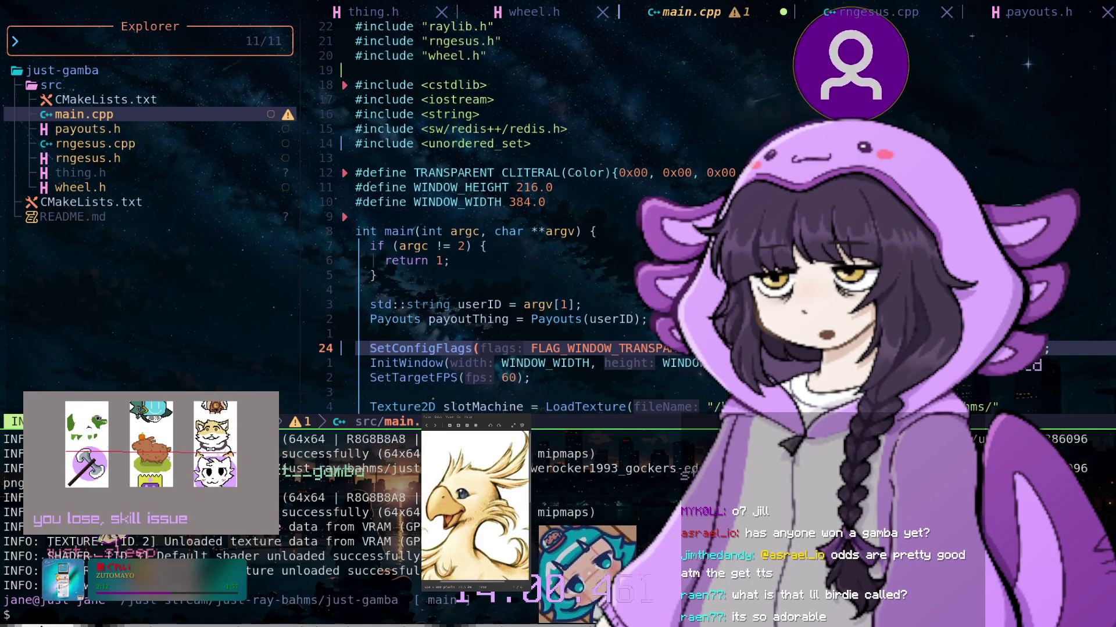
text(w)
key(Return)
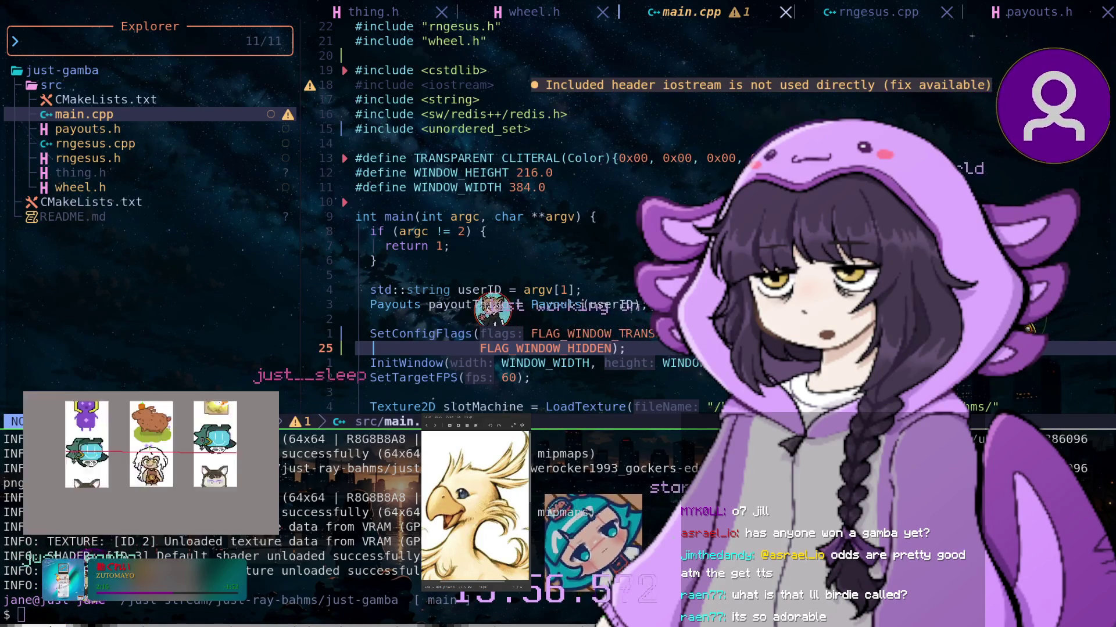
text(cmake --build build)
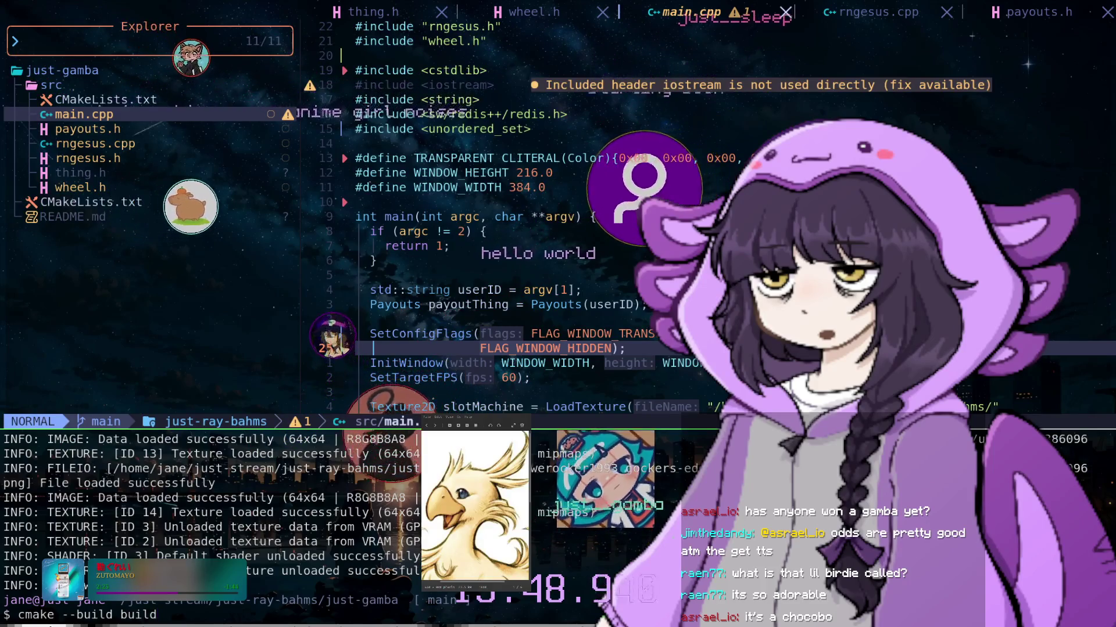
Run the build, then replace HIDDEN with the FLAG_WINDOW_UNFOCUSED completion
key(Return)
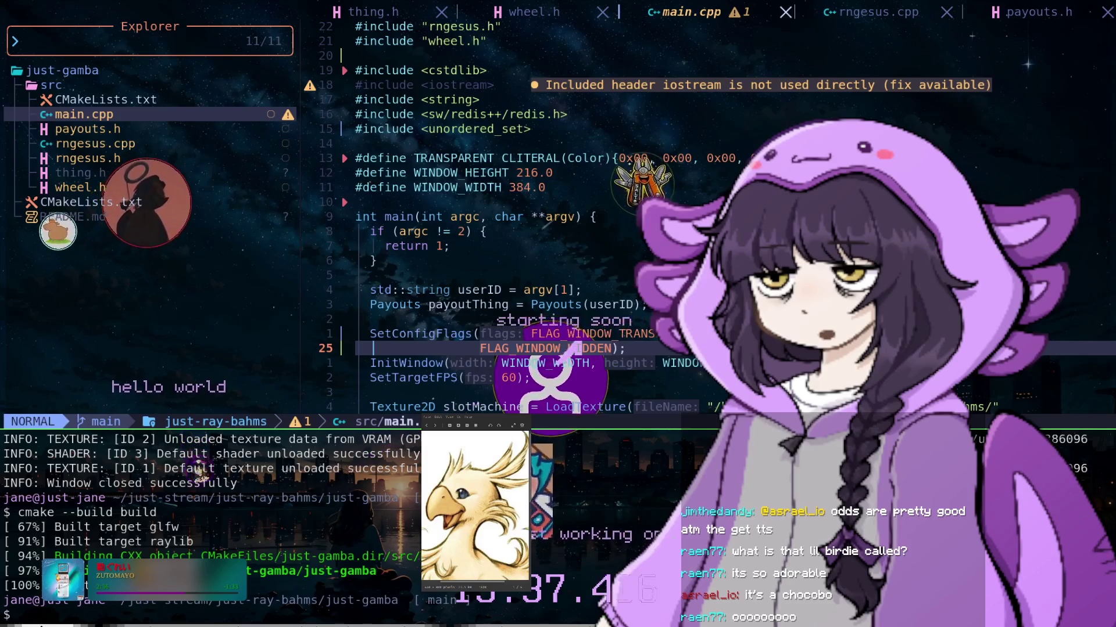
key(c)
key(w)
text(U)
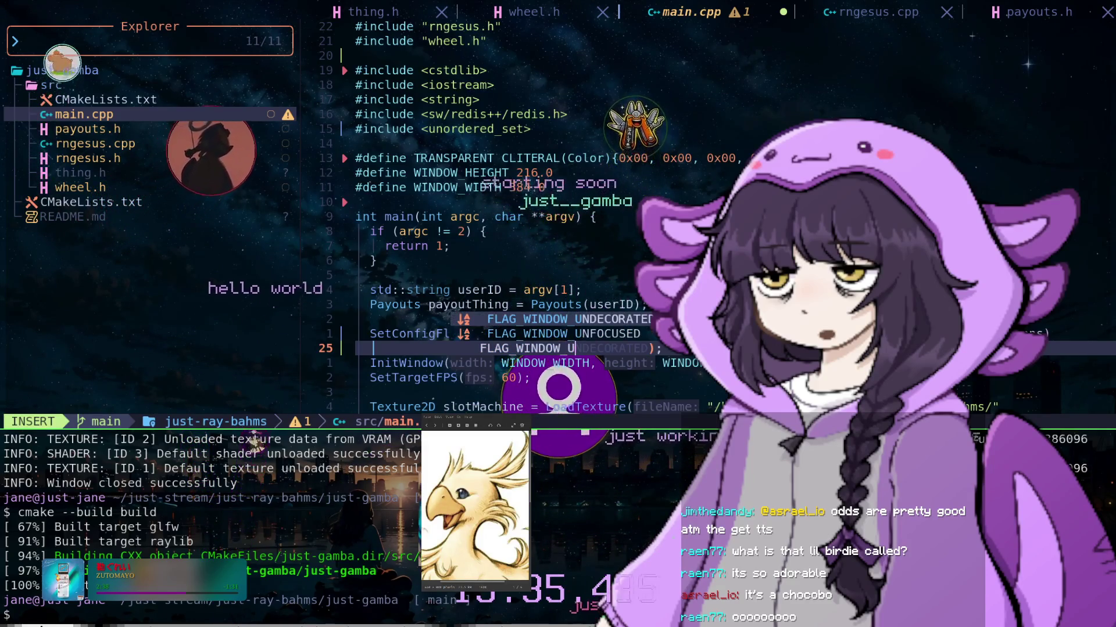
key(Tab)
Save main.cpp with :w and rerun cmake --build build
key(Escape)
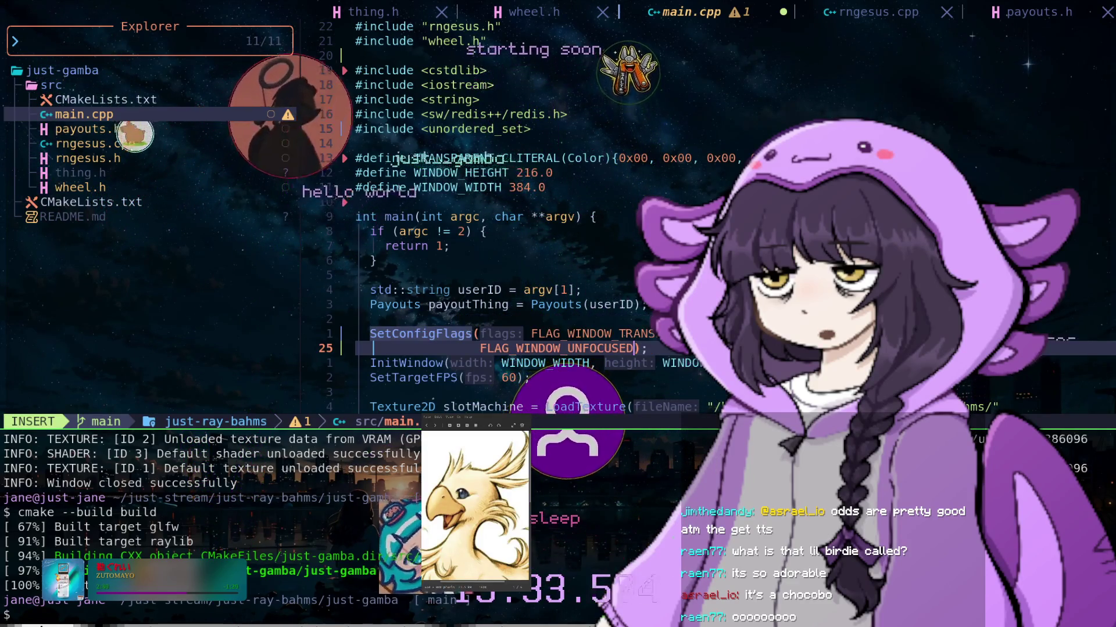
text(:w)
key(Return)
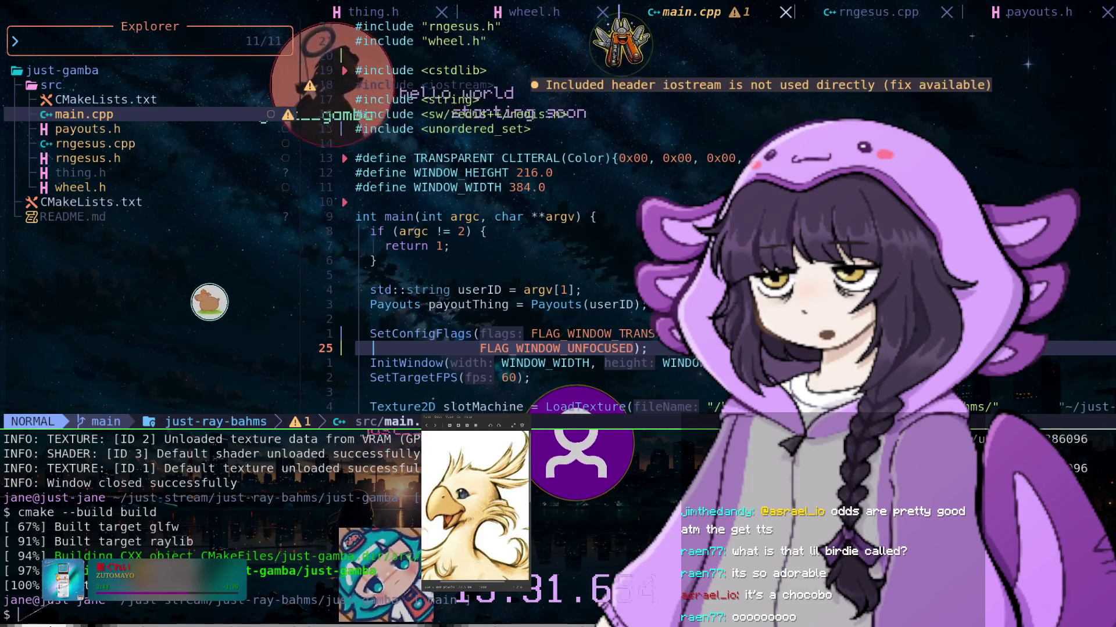
key(Up)
key(Return)
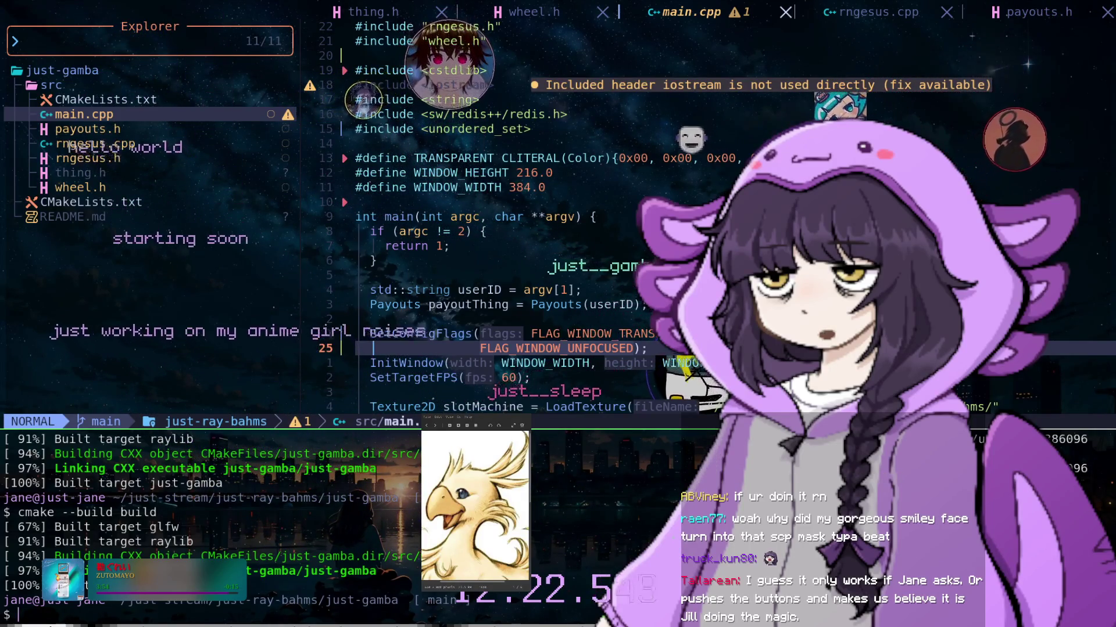
click(542, 187)
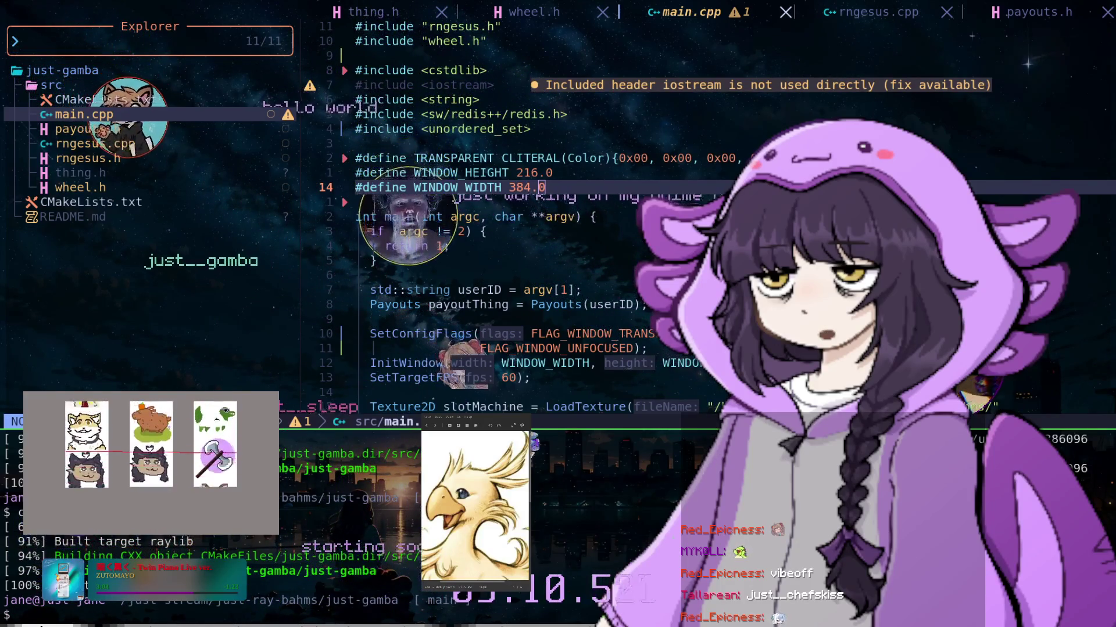
scroll(523, 232, down, 1)
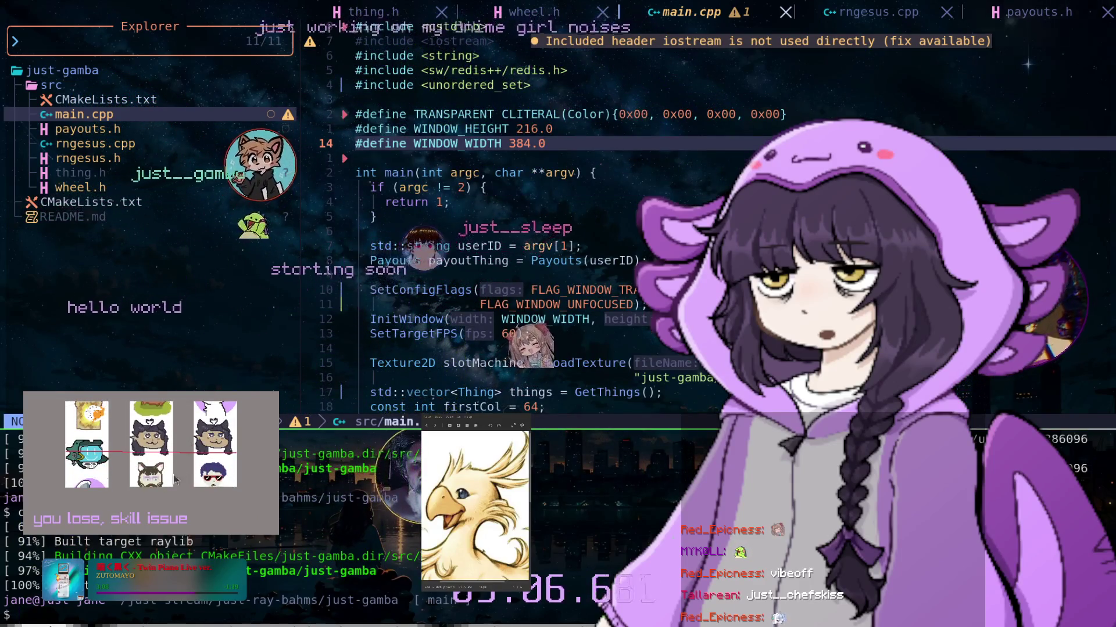
Close the game window, change line 25's flag to FLAG_WINDOW_MINIMIZED, and save main.cpp
key(Escape)
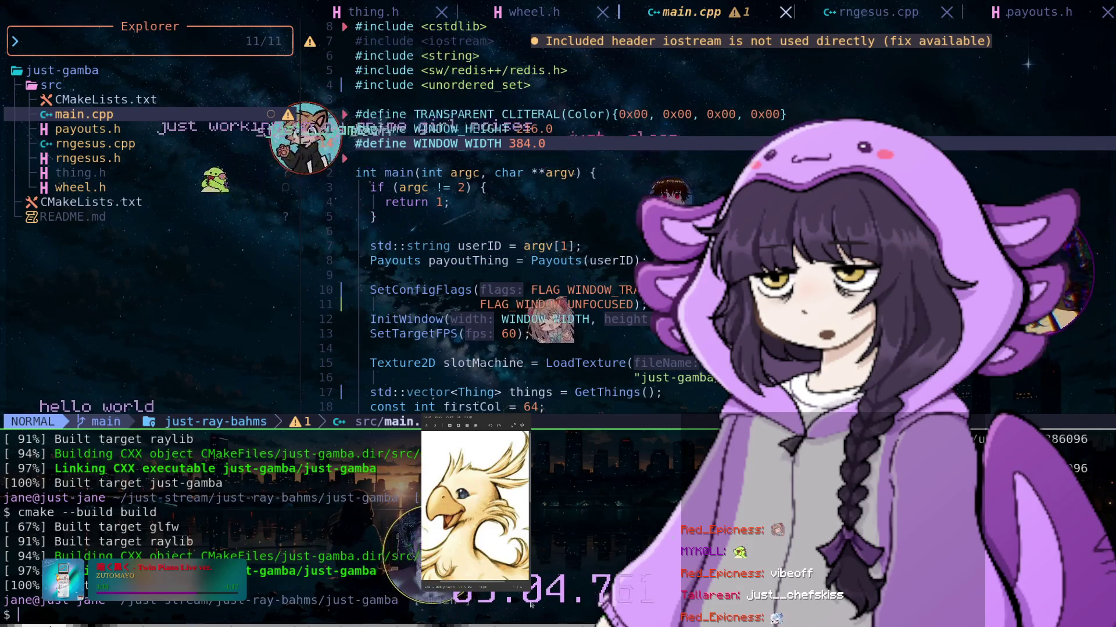
click(570, 304)
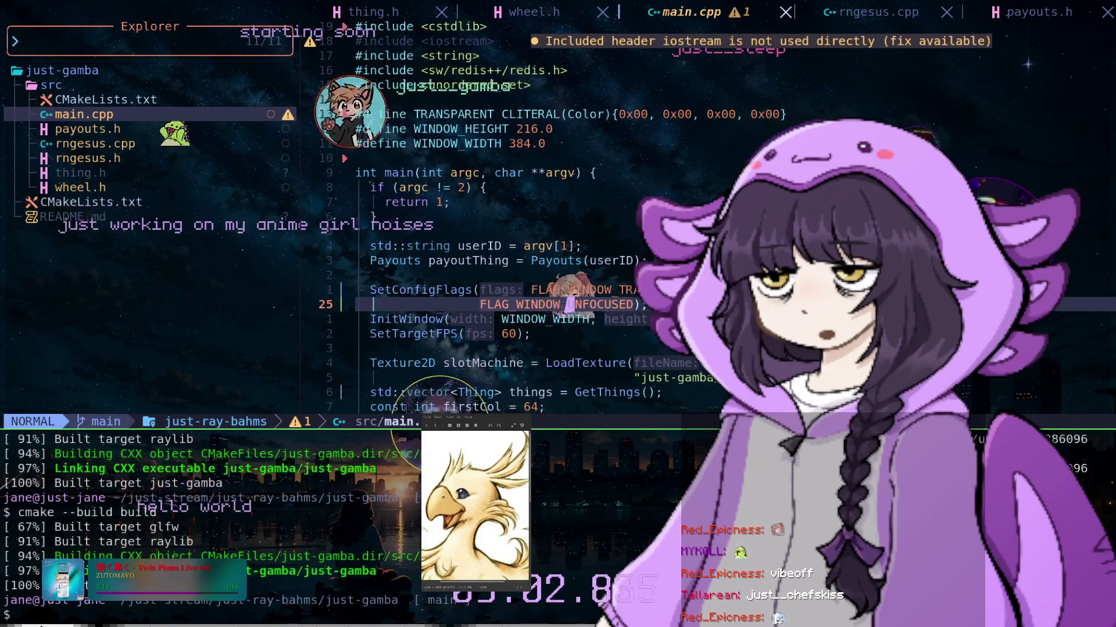
key(t)
key(;)
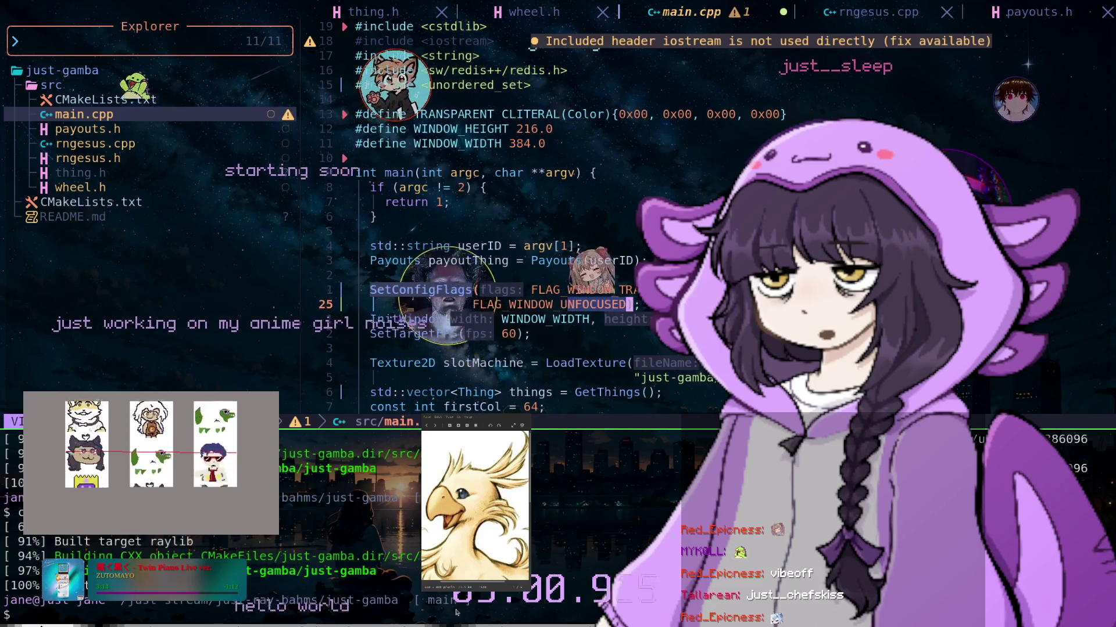
key(i)
key(BackSpace)
key(BackSpace)
key(BackSpace)
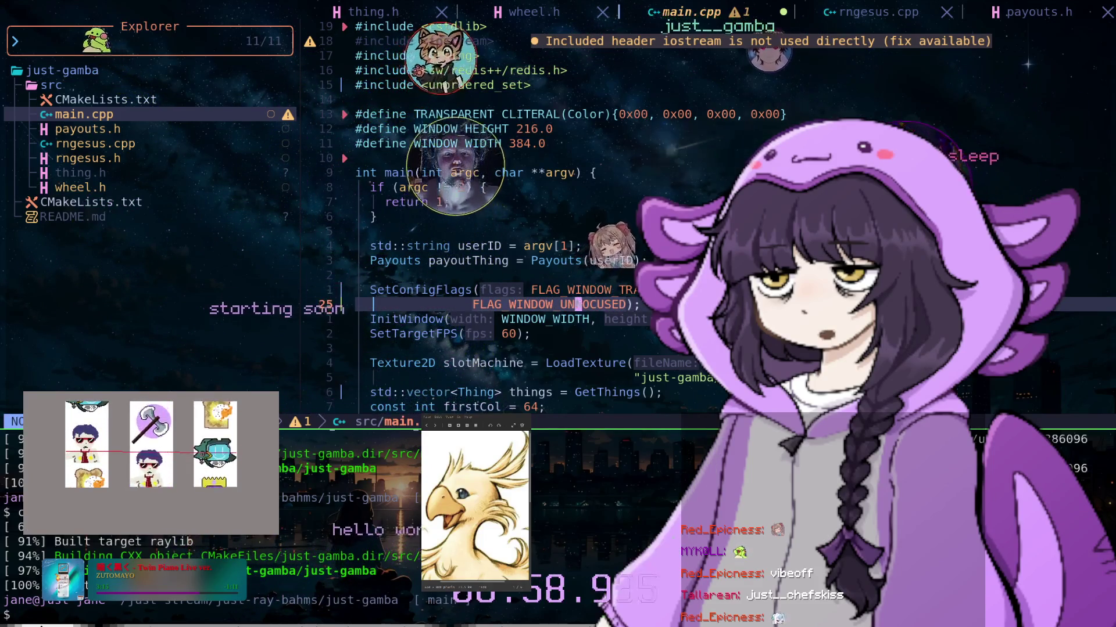
text(MINIMIZ)
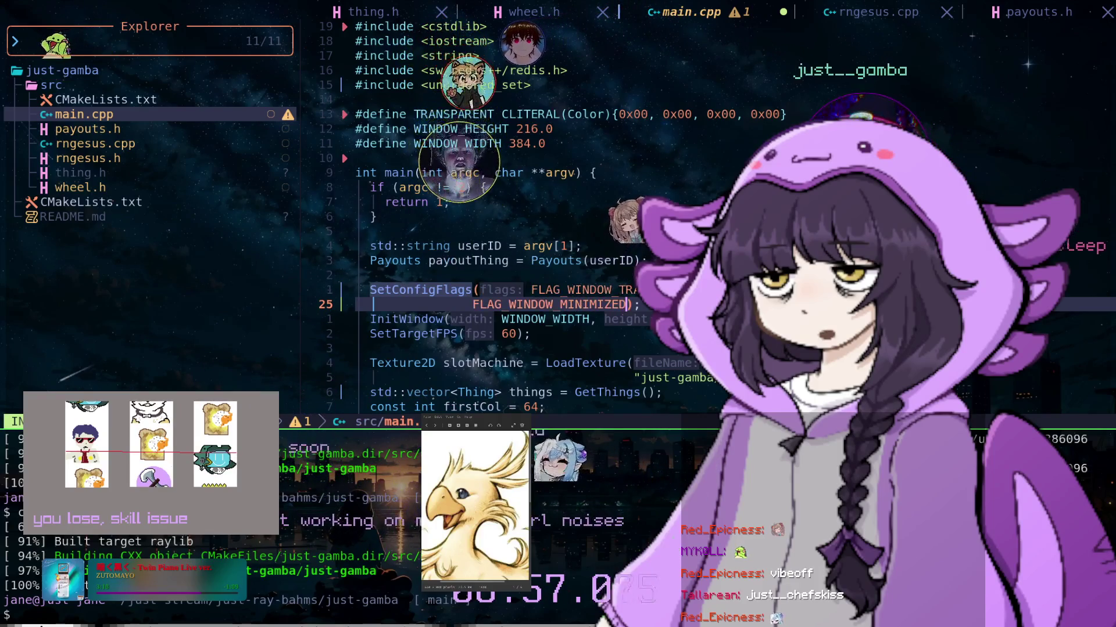
key(Return)
key(Escape)
key(colon)
key(Return)
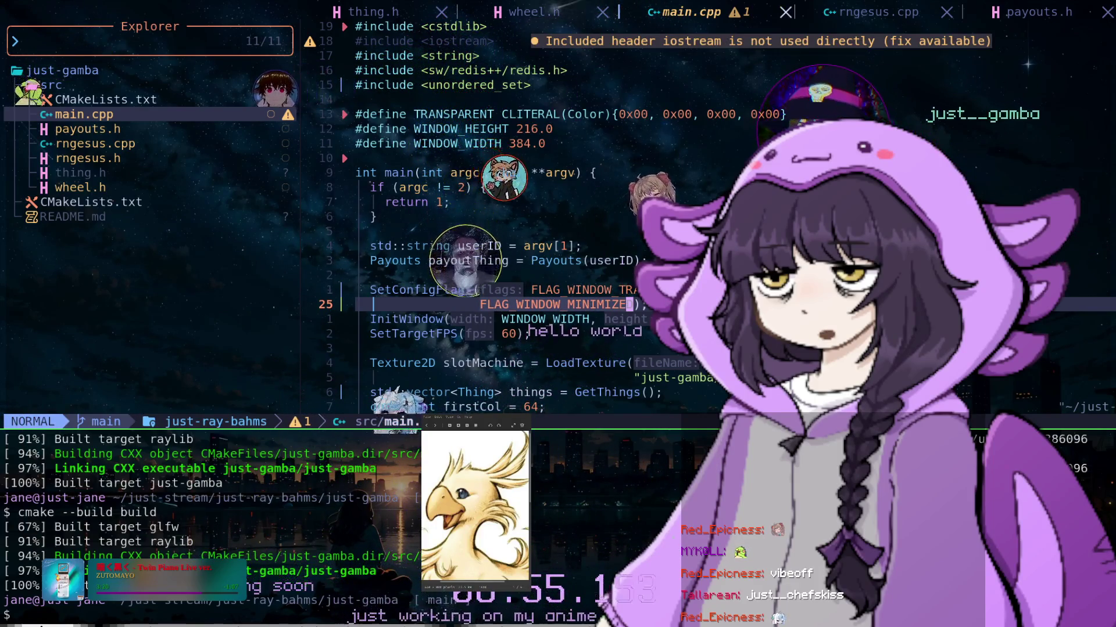
Rerun the cmake build, close the slot-machine window after the lost spin, and return to Aseprite
triple_click(97, 542)
text(d build)
key(Return)
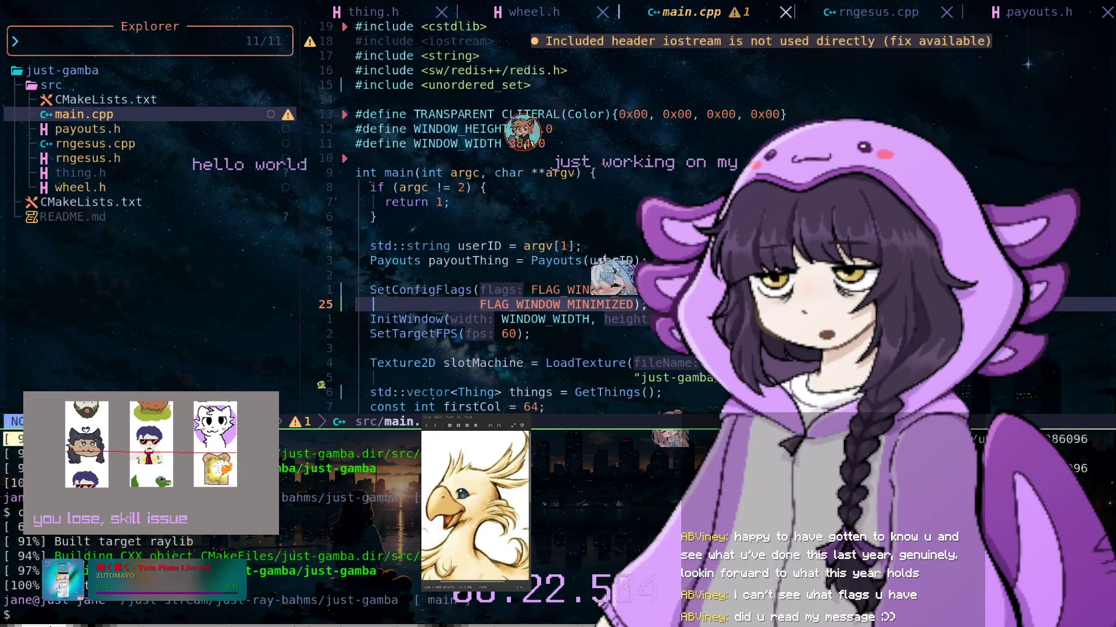
key(Escape)
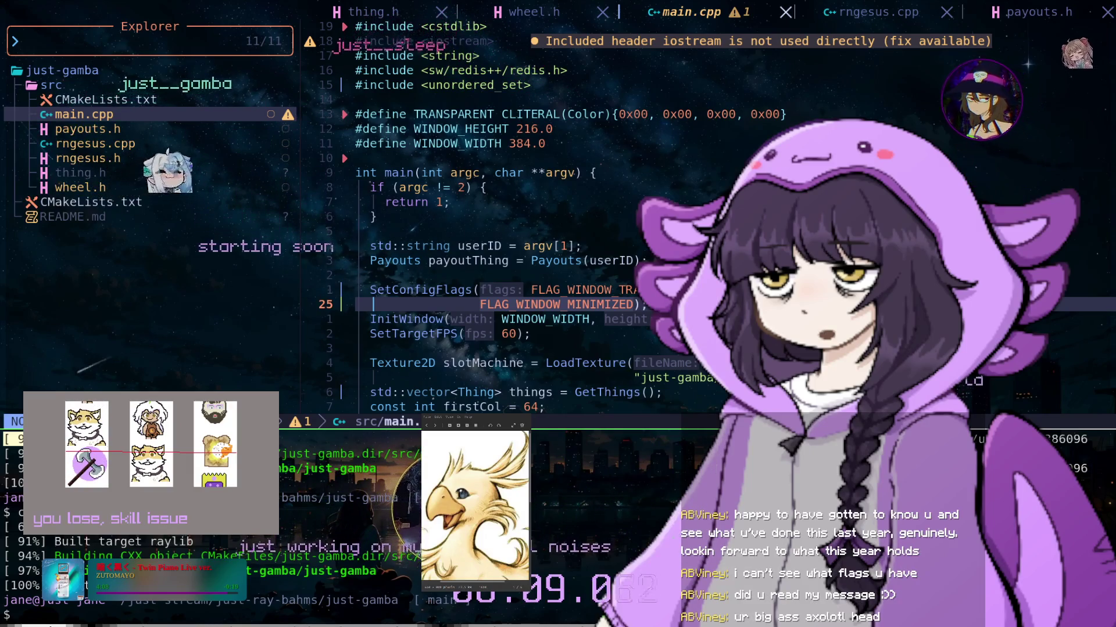
key(Escape)
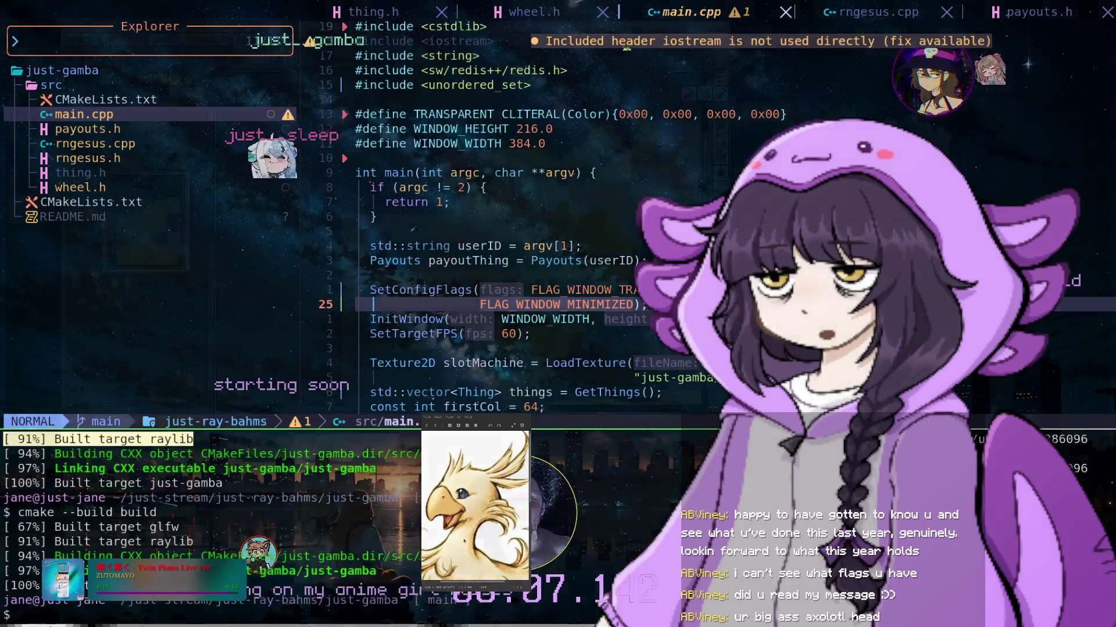
key(super+2)
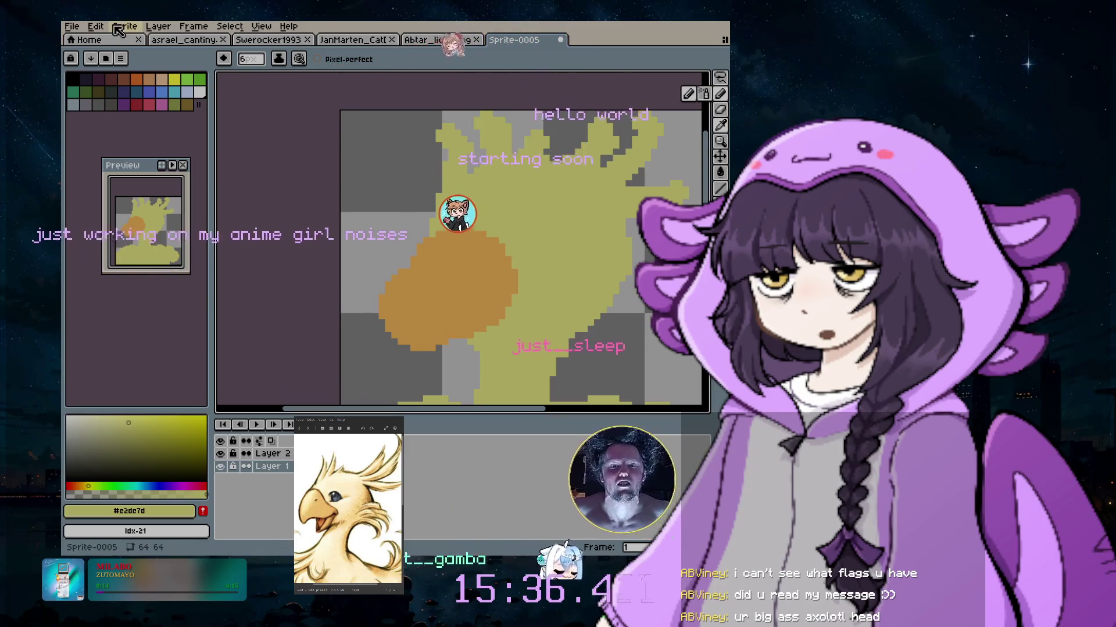
Add a new Layer 3 and move it to the top of the layer stack
click(157, 27)
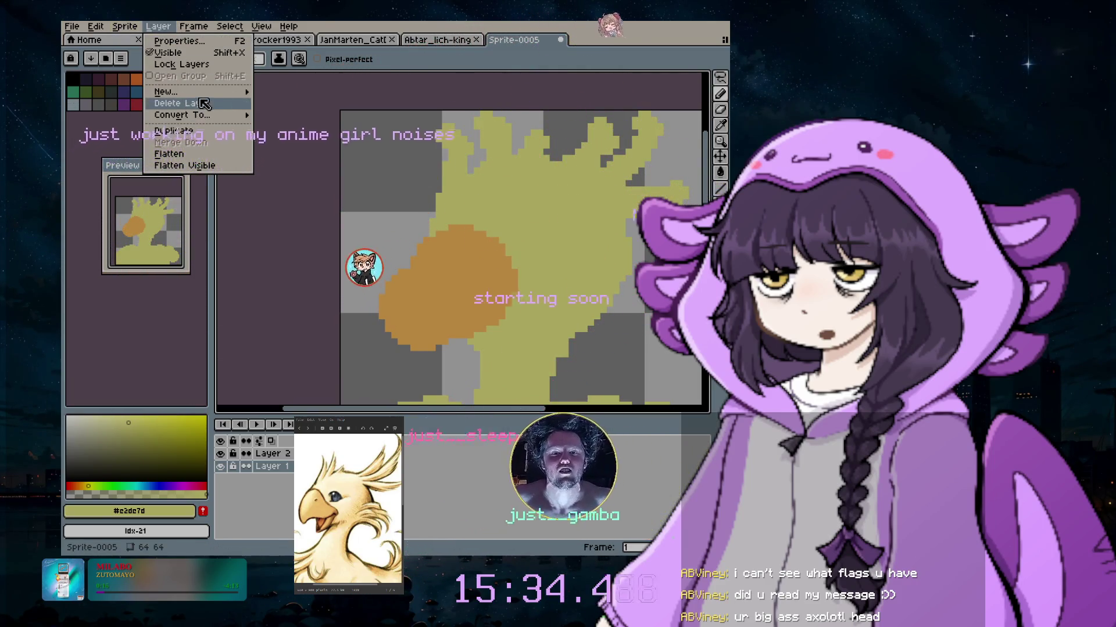
mouse_move(209, 93)
click(299, 95)
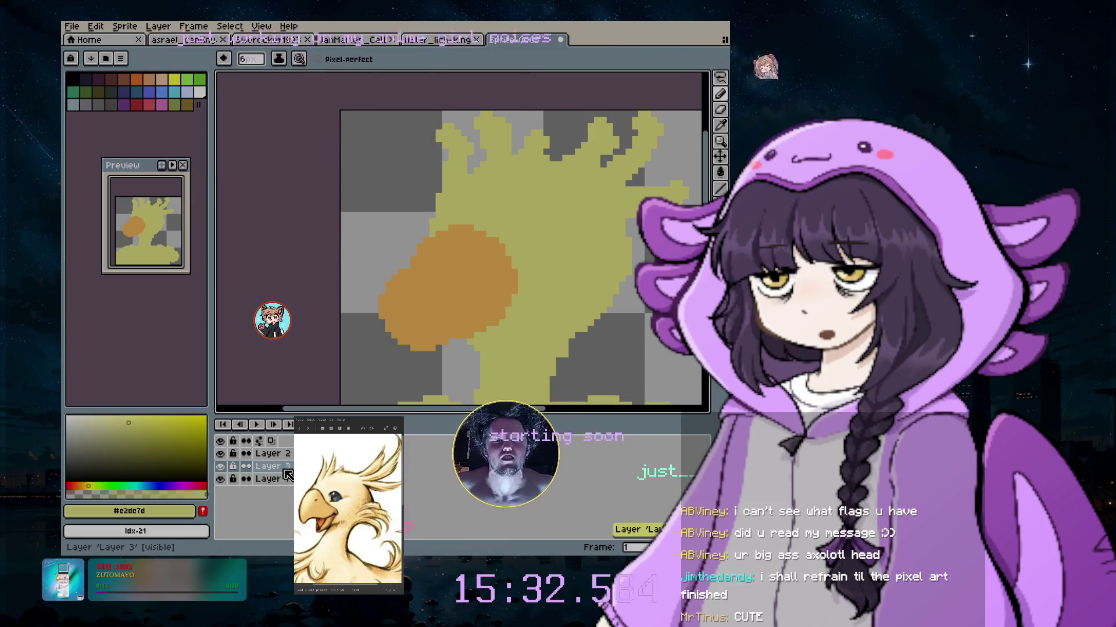
drag(267, 466, 267, 454)
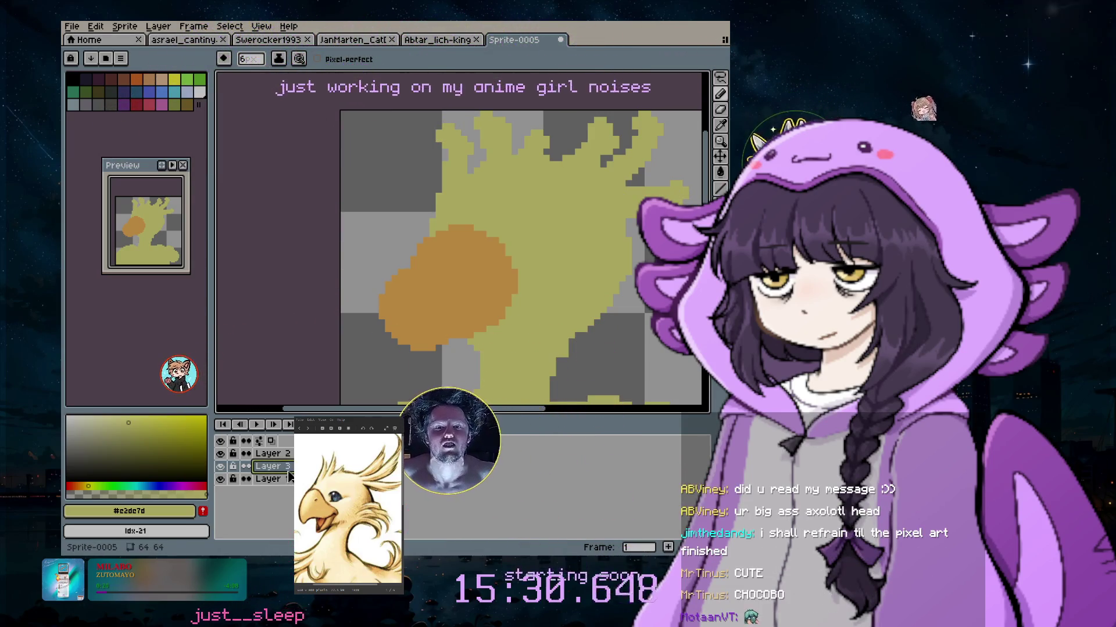
click(356, 318)
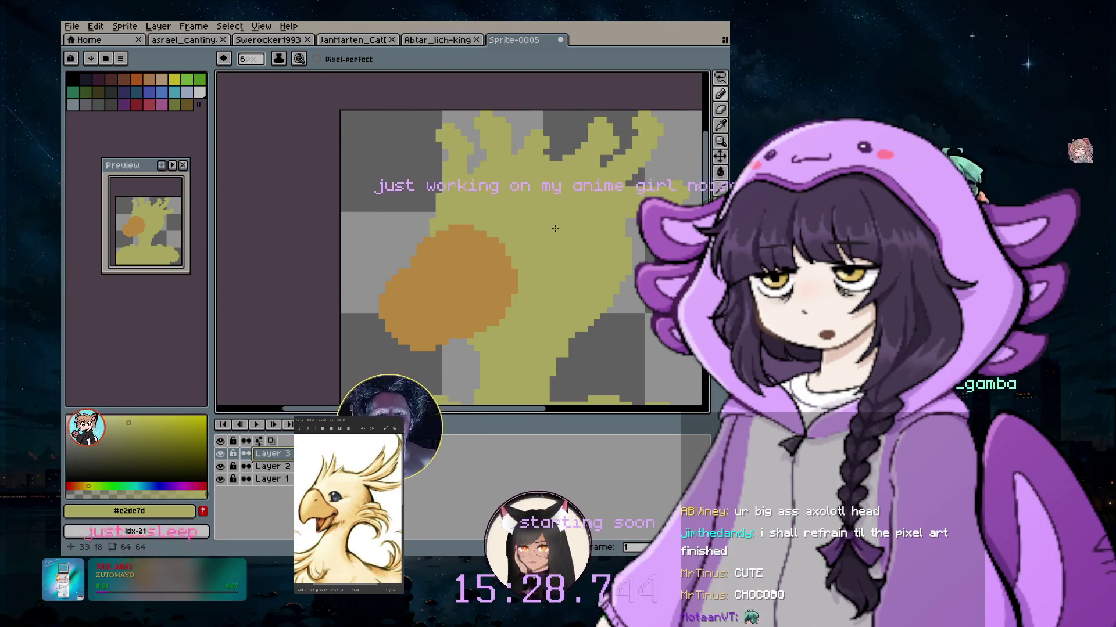
Pick palette dark blue and dab the eye onto the head, undoing a stray dab
click(150, 92)
click(540, 227)
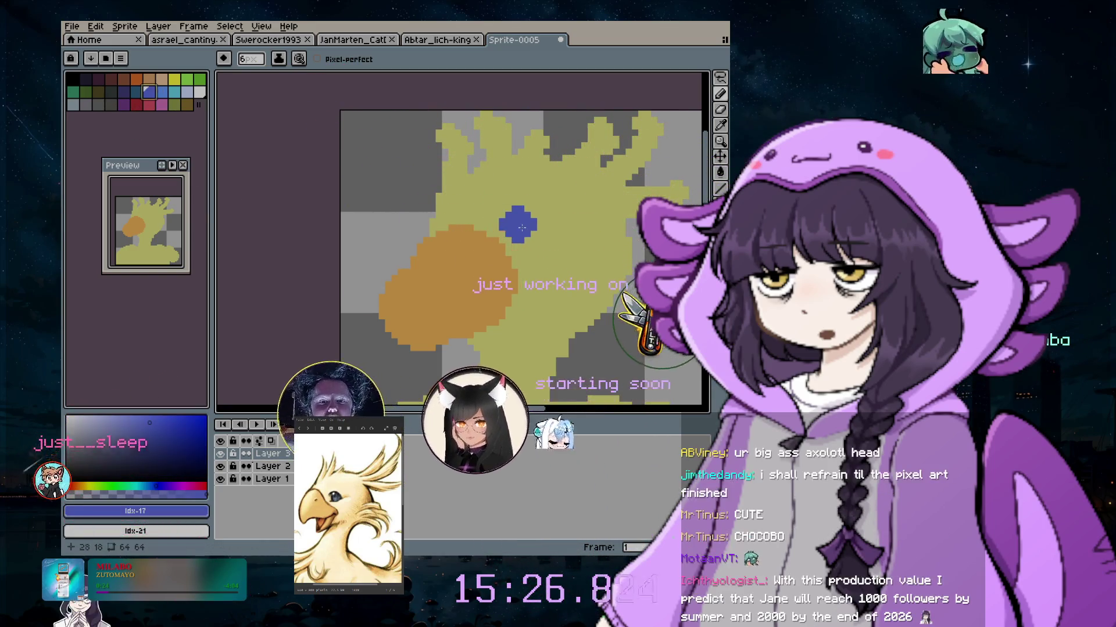
scroll(546, 224, up, 2)
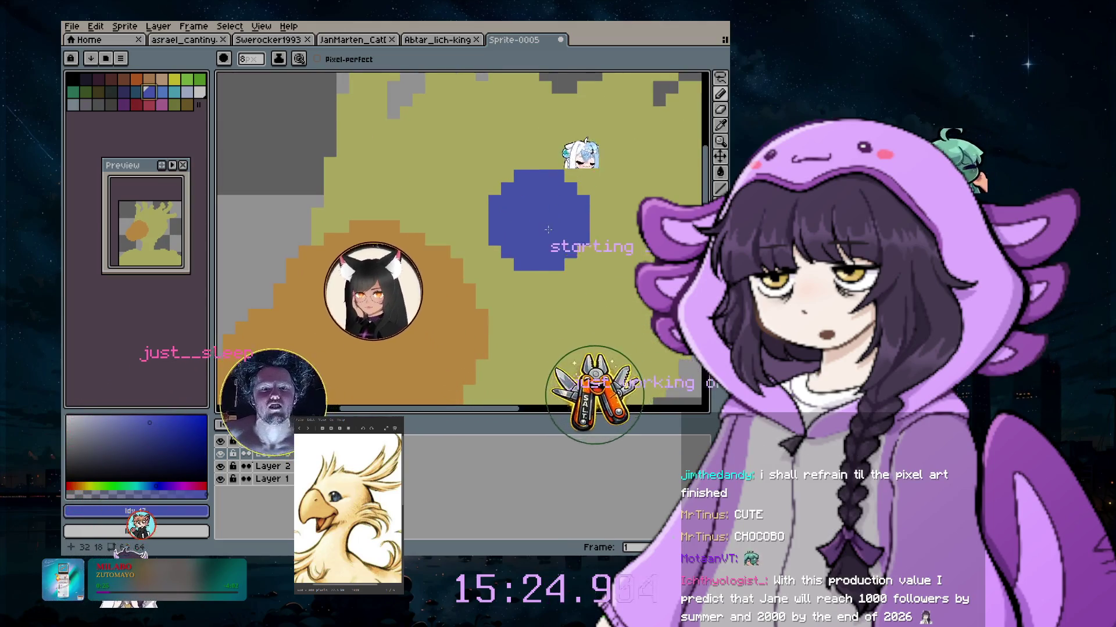
key(ctrl+z)
click(136, 92)
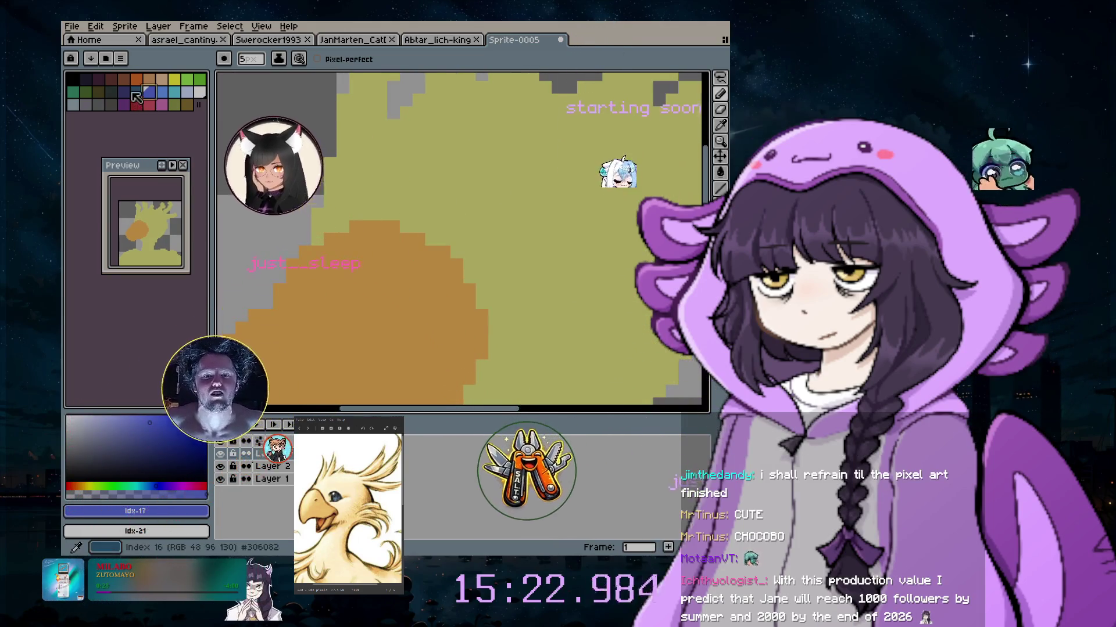
click(553, 238)
Paint the blue eye blob with a 6px brush, then select black at 1px
key(plus)
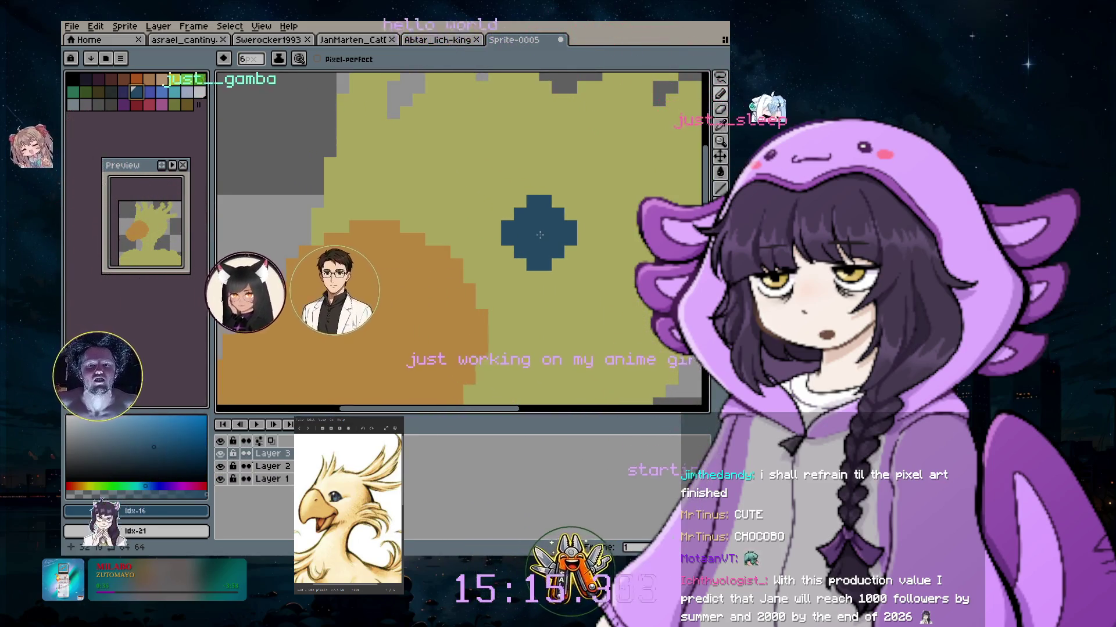
drag(550, 238, 523, 285)
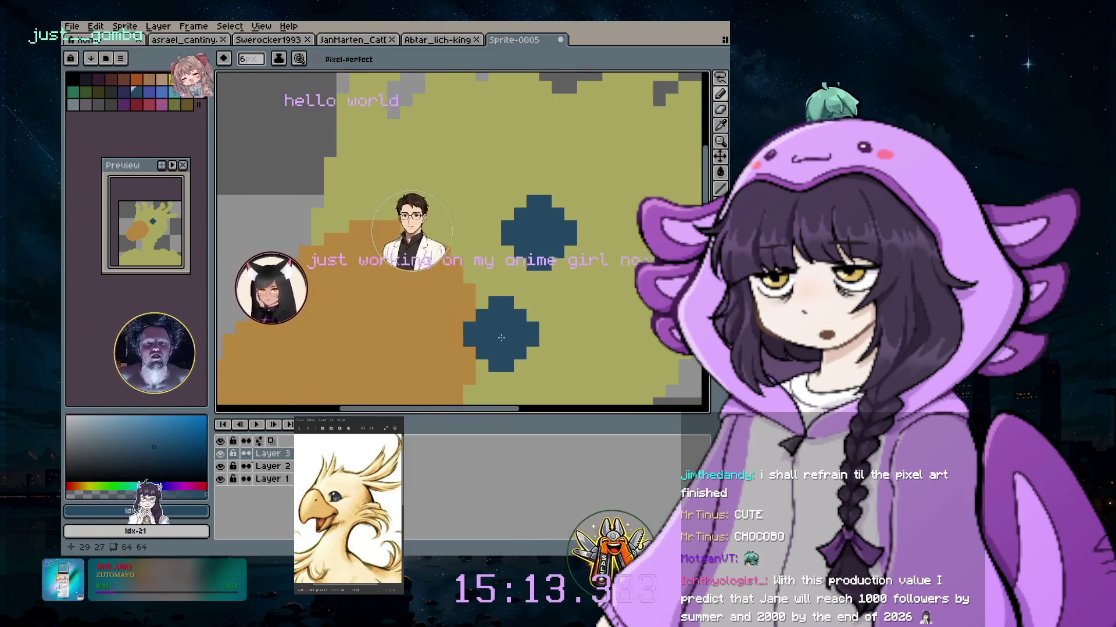
key(ctrl+z)
click(499, 114)
key(ctrl+z)
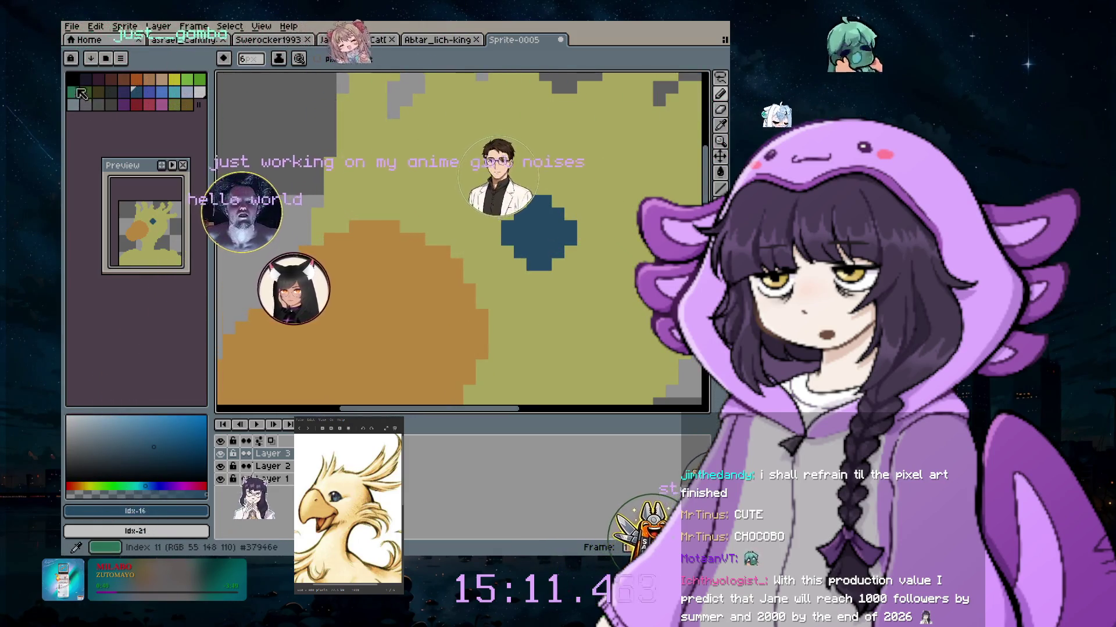
alt+click(572, 81)
key(minus)
key(minus)
key(minus)
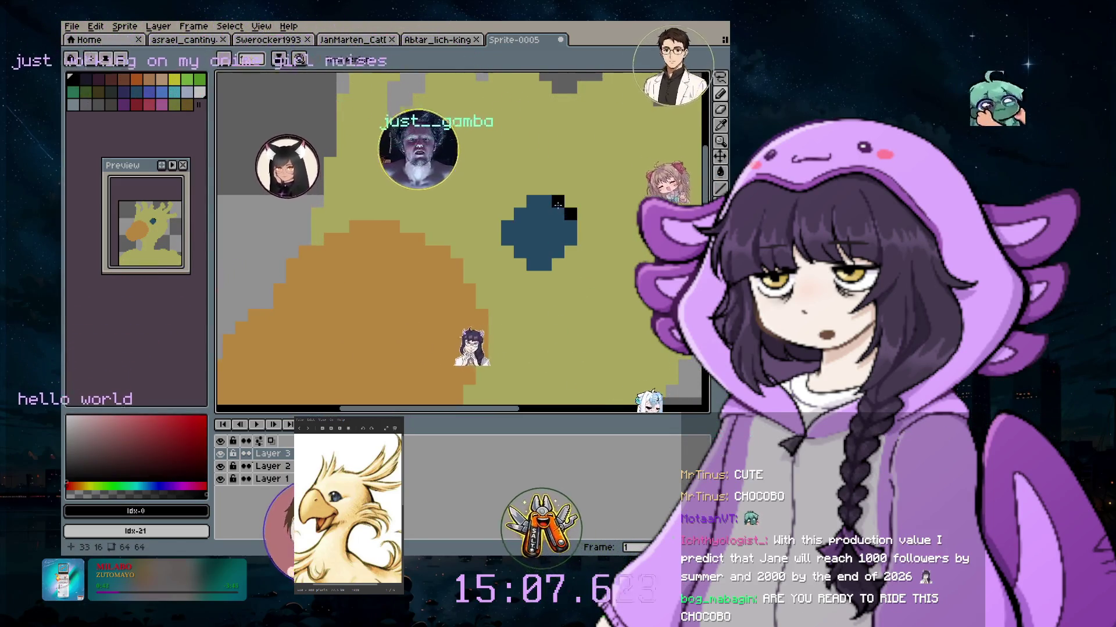
Outline the blue eye in black along its top, left, bottom and right edges
mouse_move(570, 217)
mouse_down()
mouse_move(548, 200)
mouse_move(494, 238)
mouse_up()
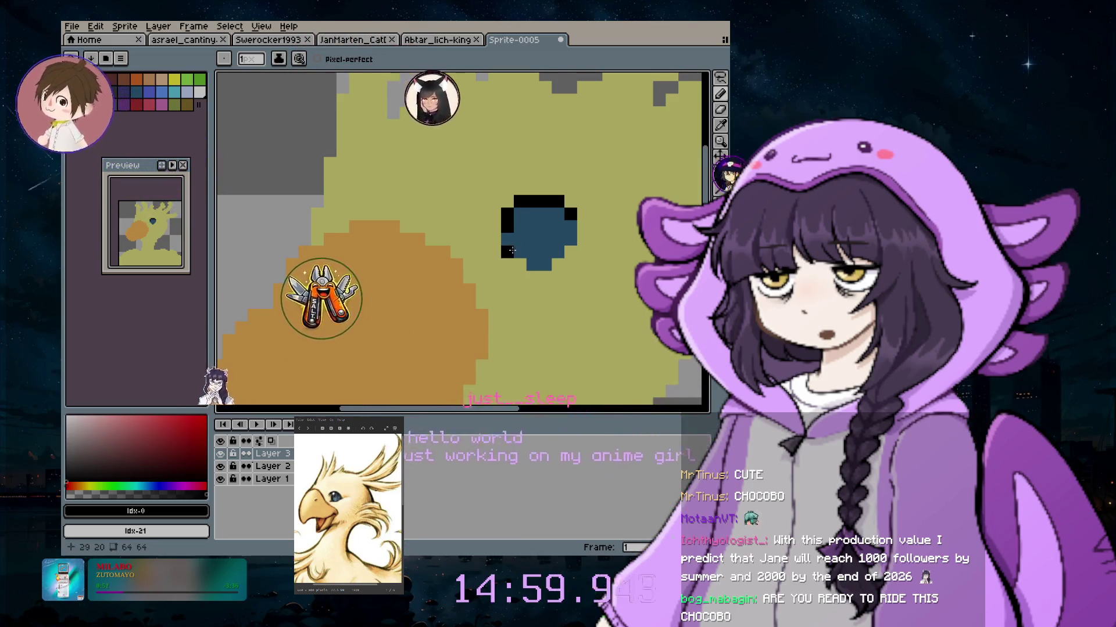
drag(510, 231, 517, 250)
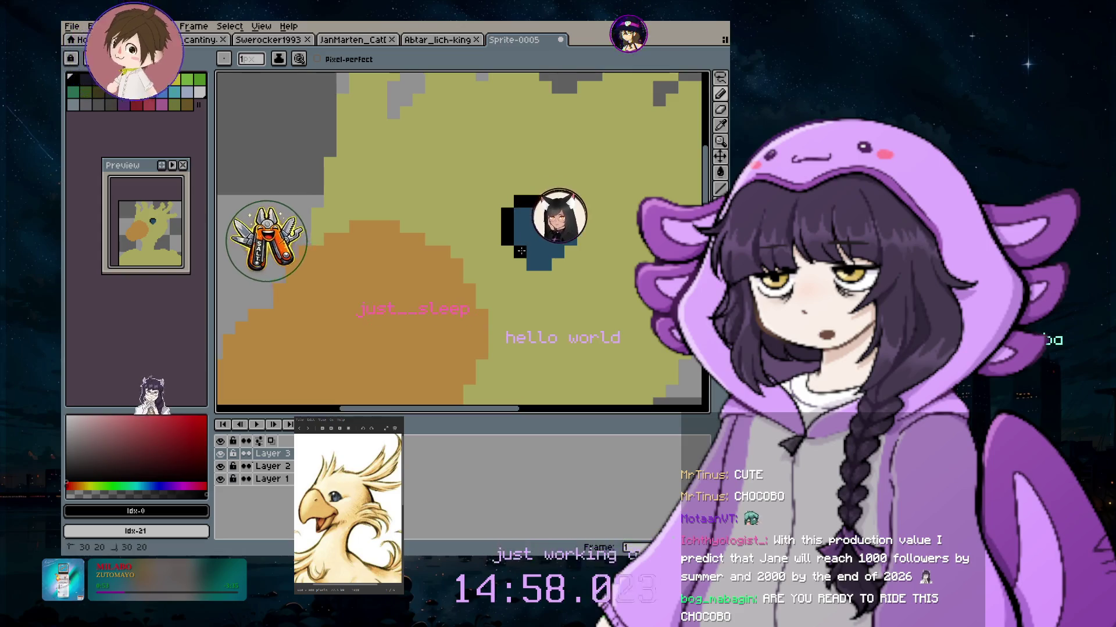
drag(542, 263, 528, 262)
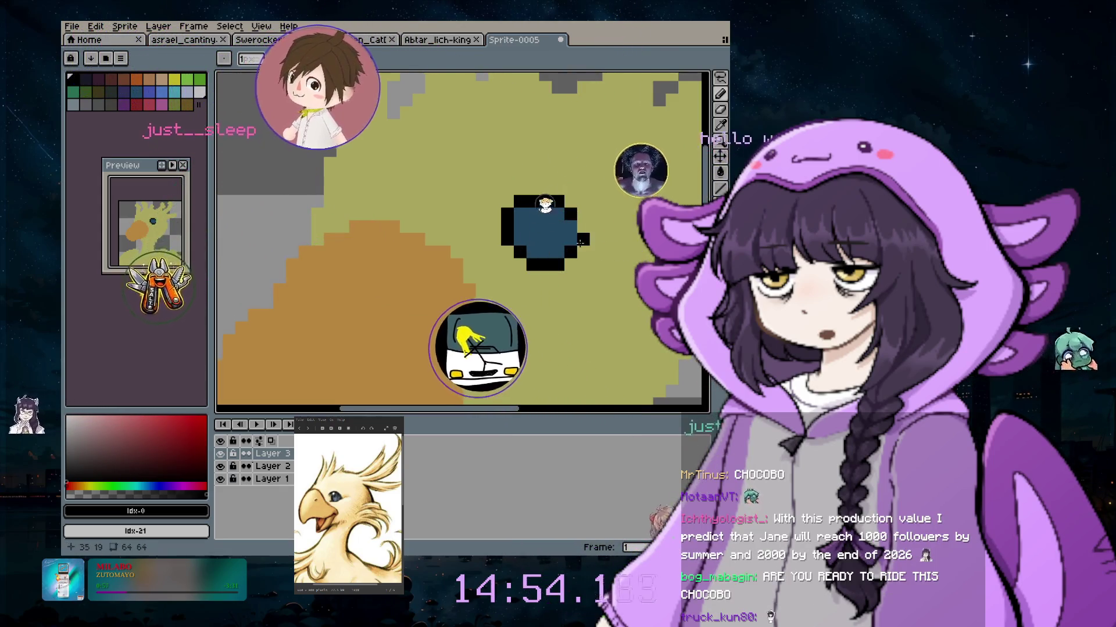
click(580, 240)
click(583, 227)
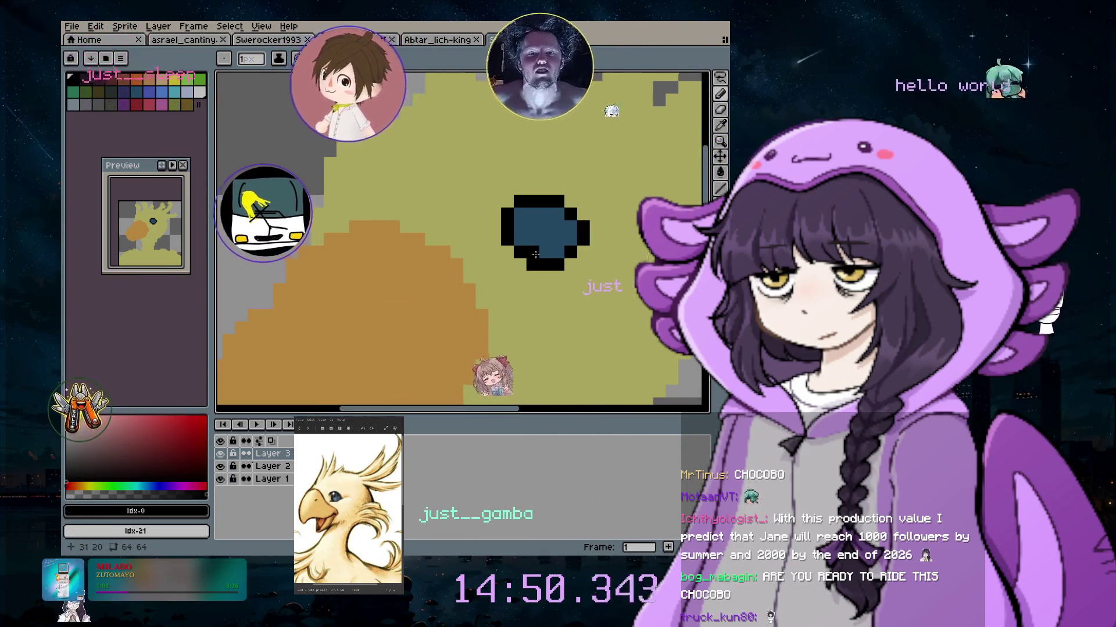
Trim the eye's bottom row with yellow-green #c2dc7d and pick light grey Idx-21 for the highlight
alt+click(568, 175)
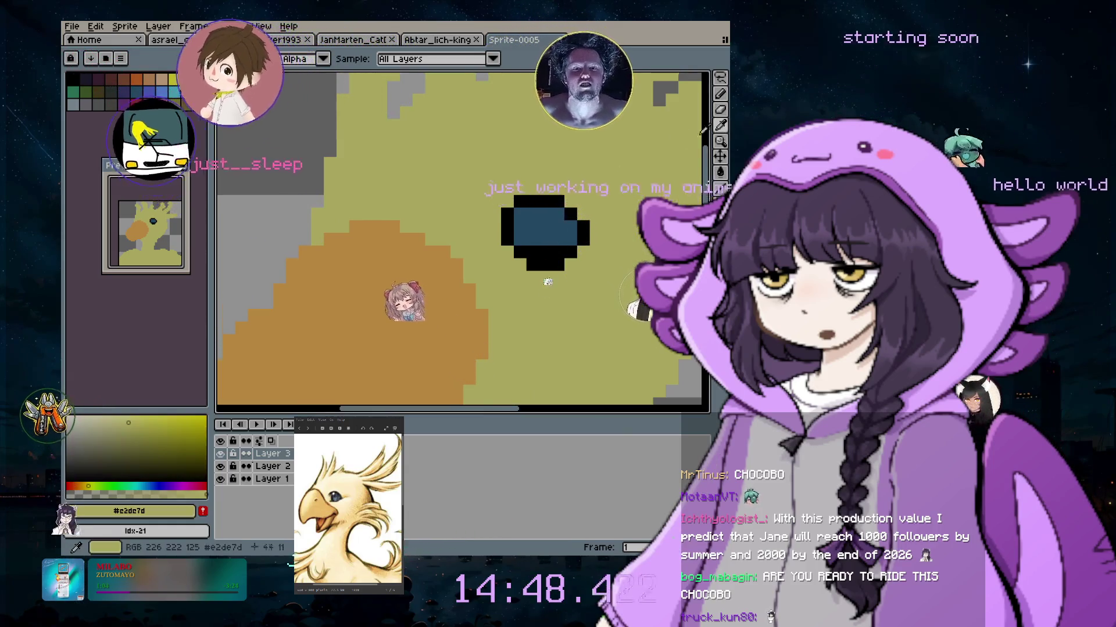
drag(529, 264, 561, 265)
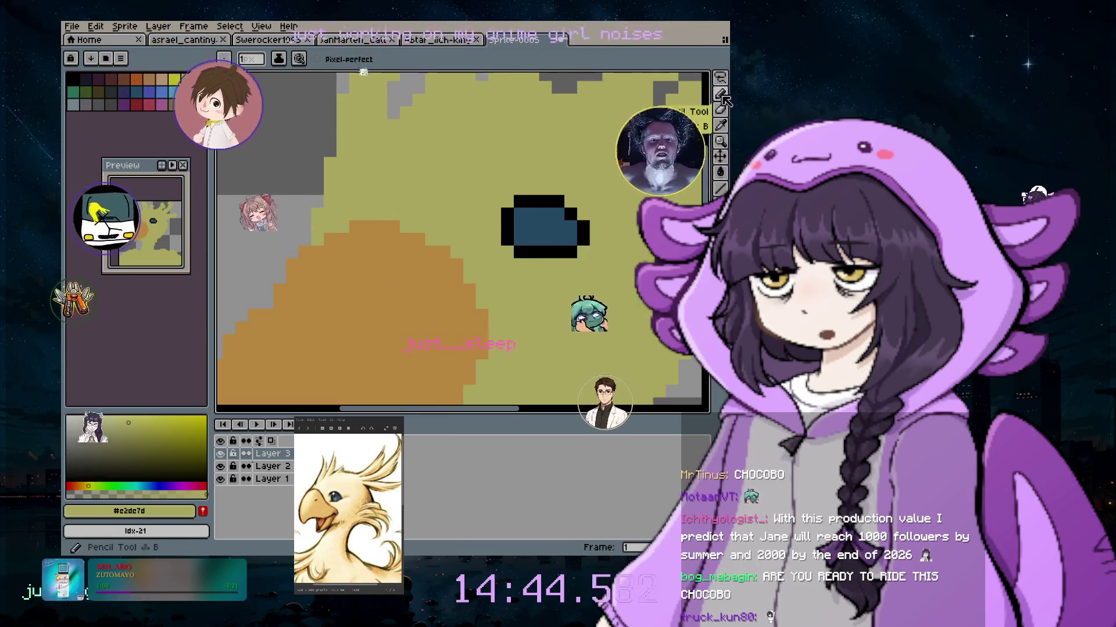
mouse_move(720, 94)
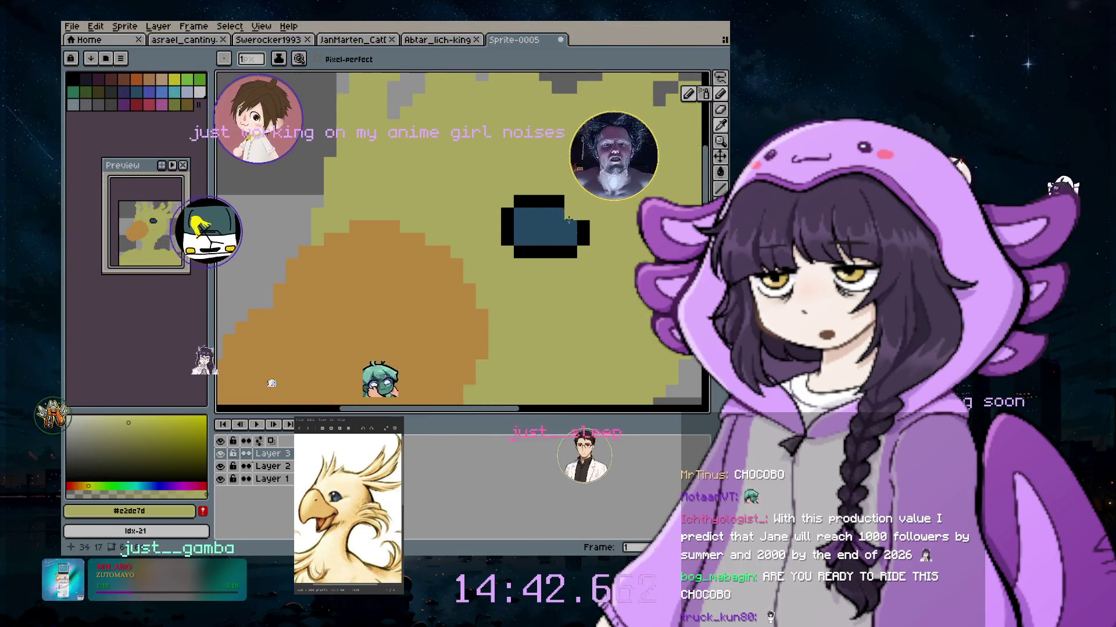
click(721, 125)
click(507, 227)
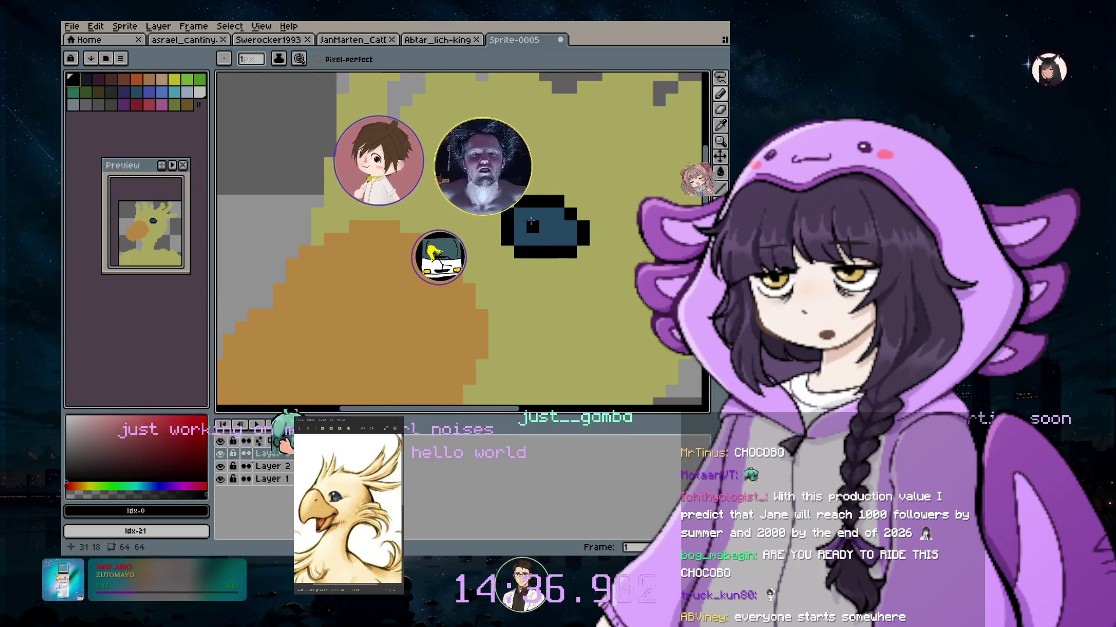
click(200, 91)
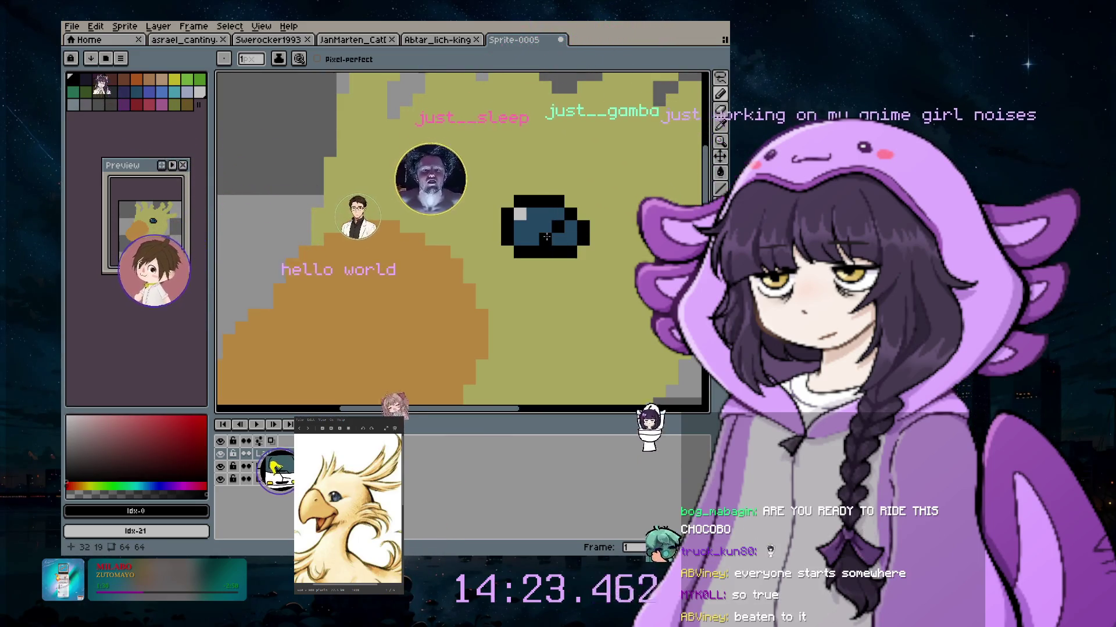
scroll(598, 285, down, 3)
scroll(593, 337, up, 2)
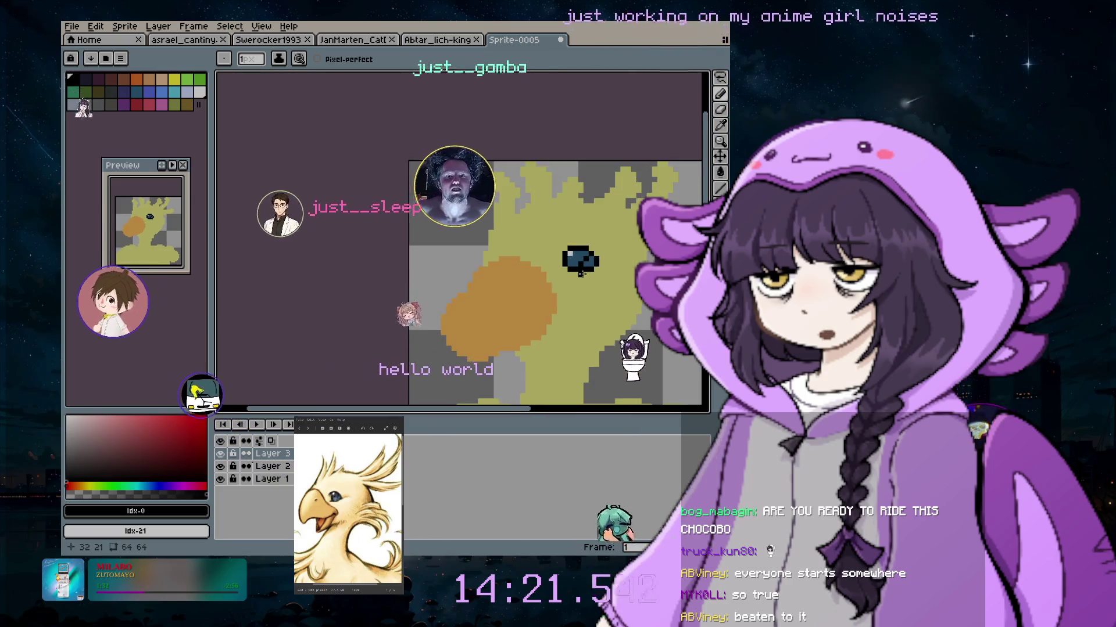
scroll(604, 302, up, 1)
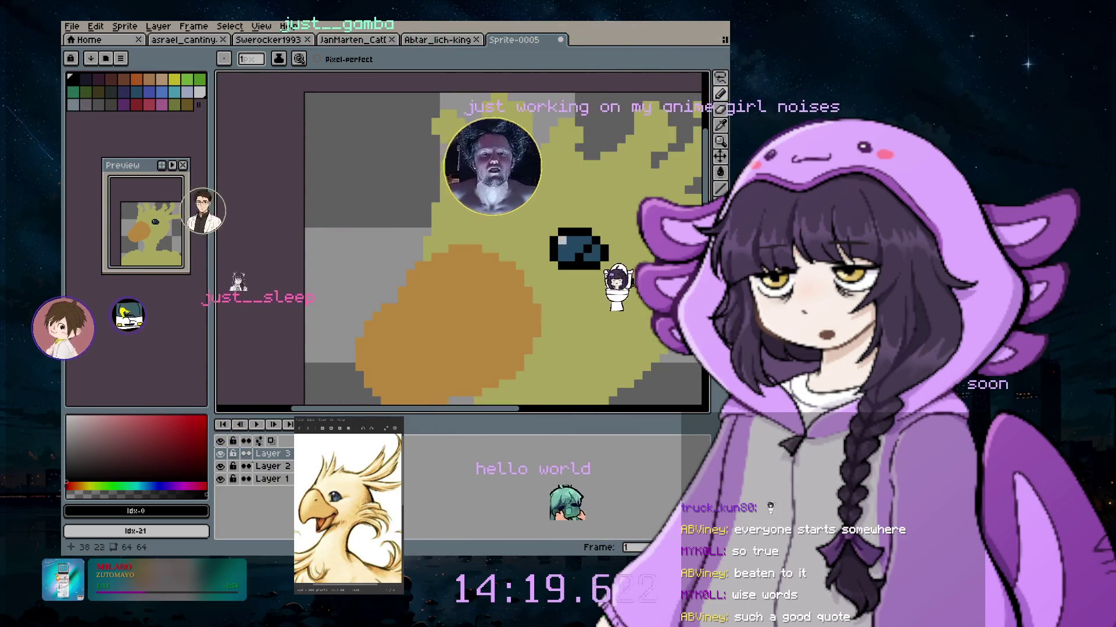
scroll(616, 270, down, 1)
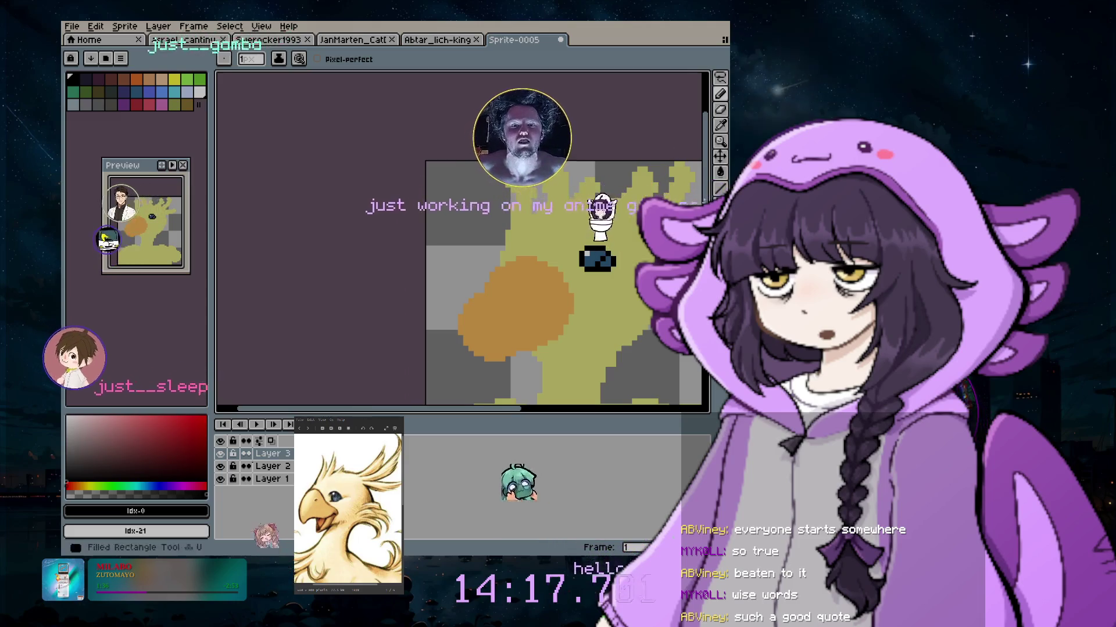
scroll(713, 167, down, 3)
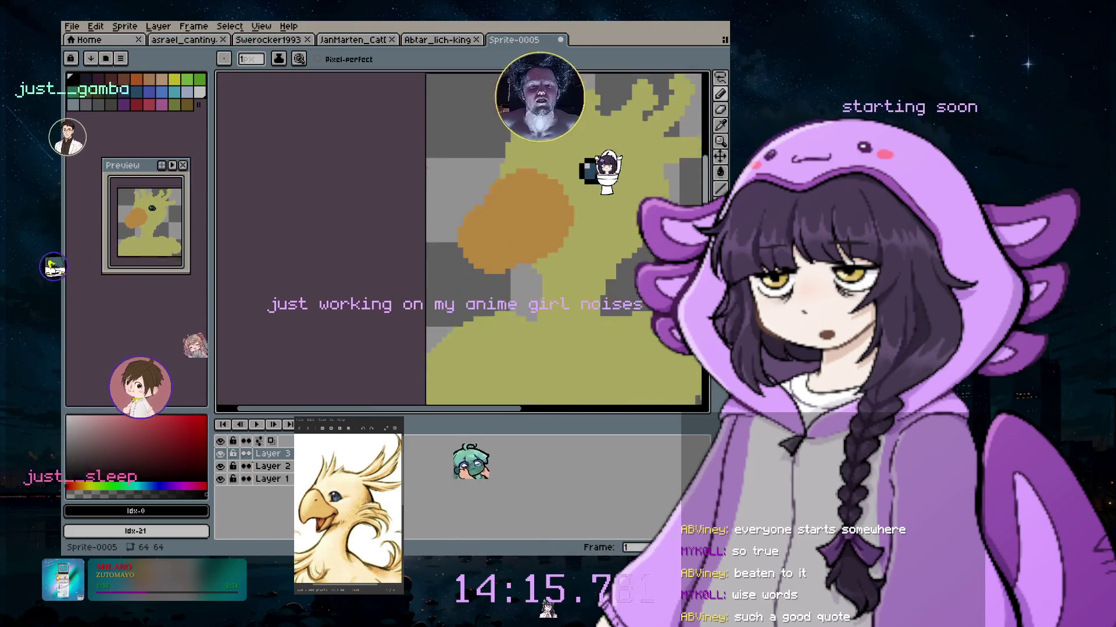
click(723, 110)
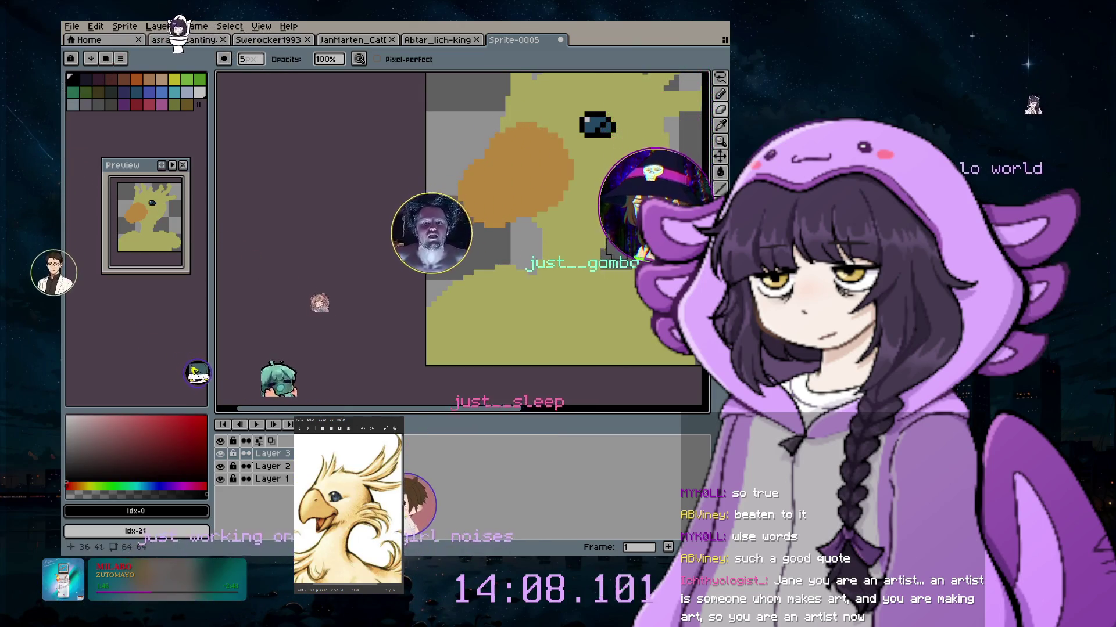
click(721, 92)
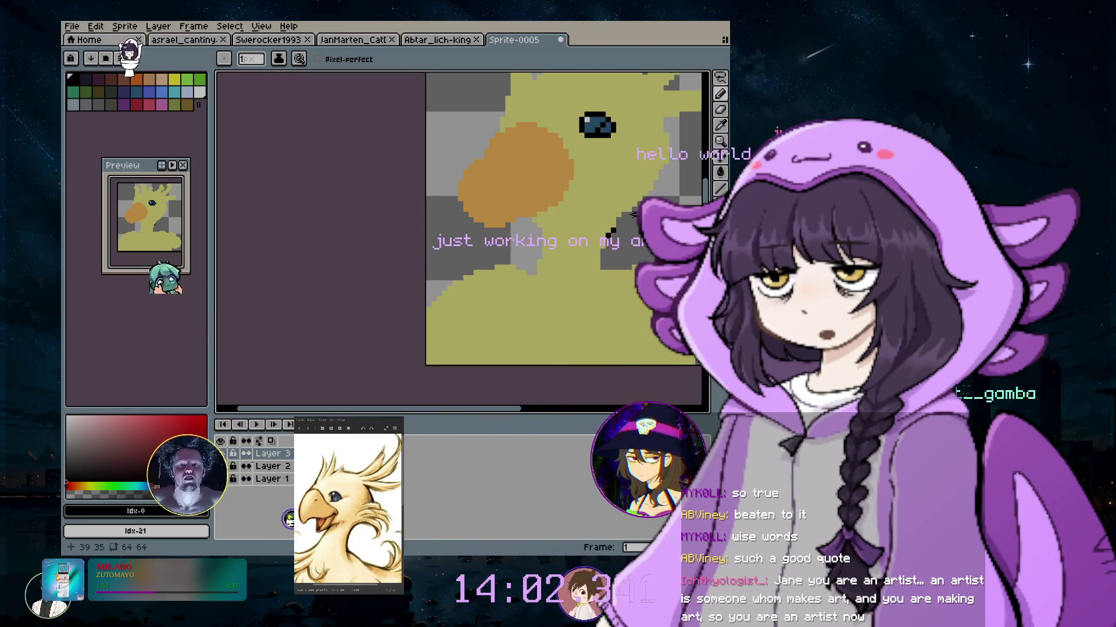
key(e)
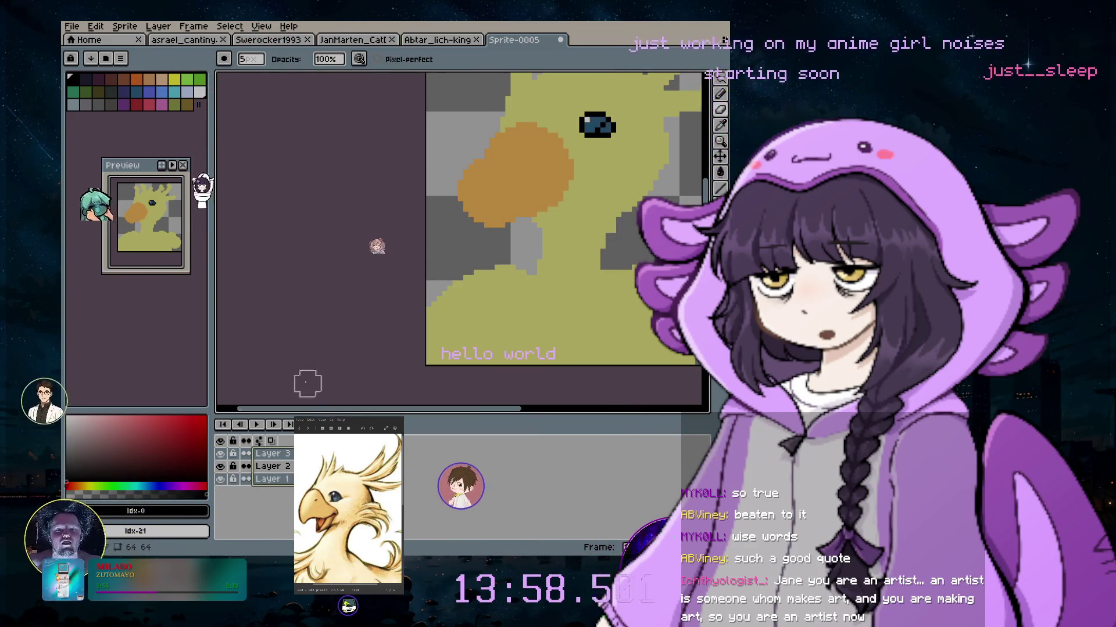
Merge all visible layers and sample the head's yellow-green with the Pencil
click(158, 26)
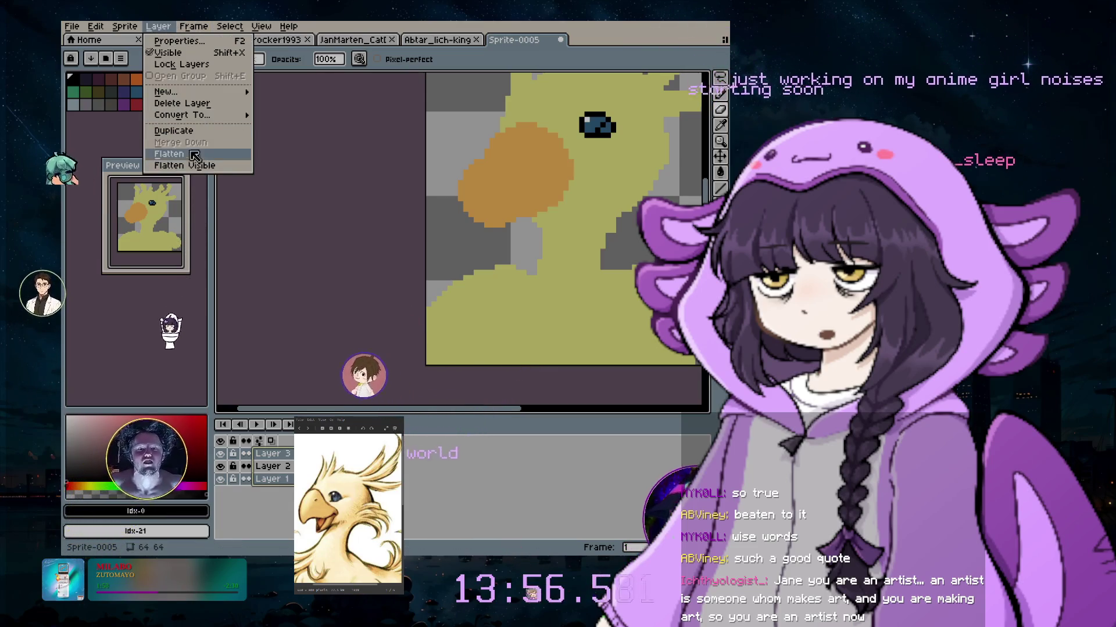
click(195, 168)
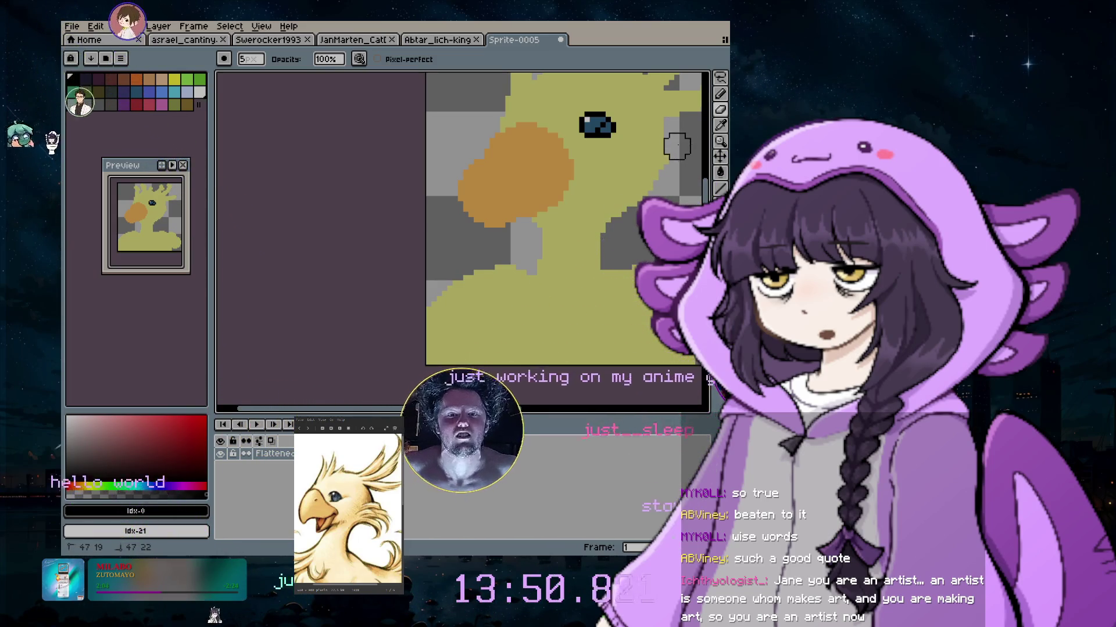
click(720, 95)
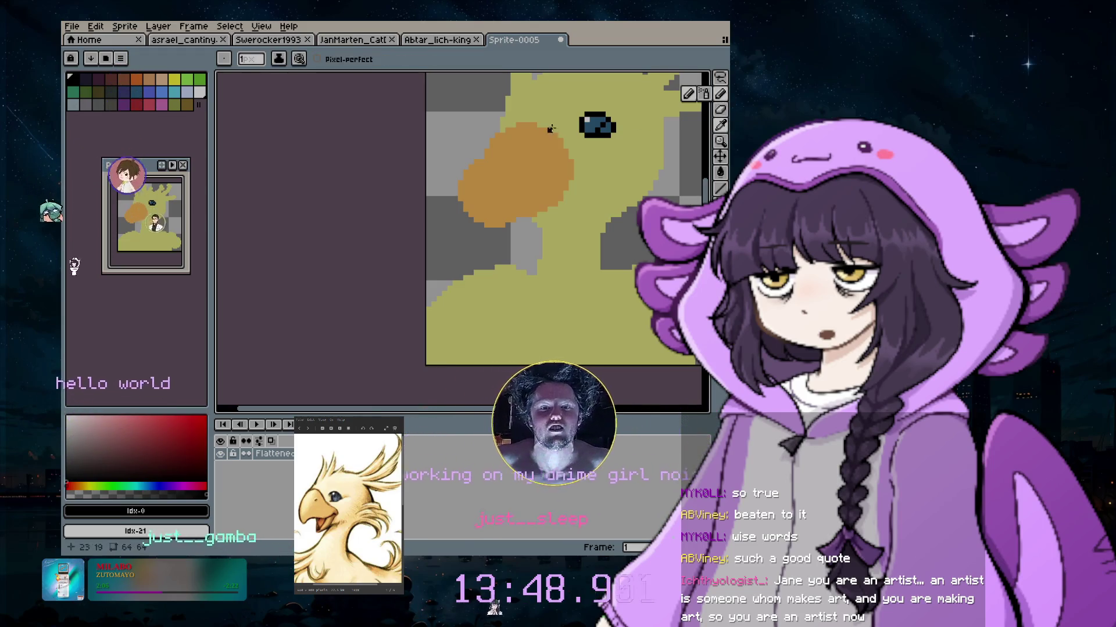
click(721, 126)
click(639, 151)
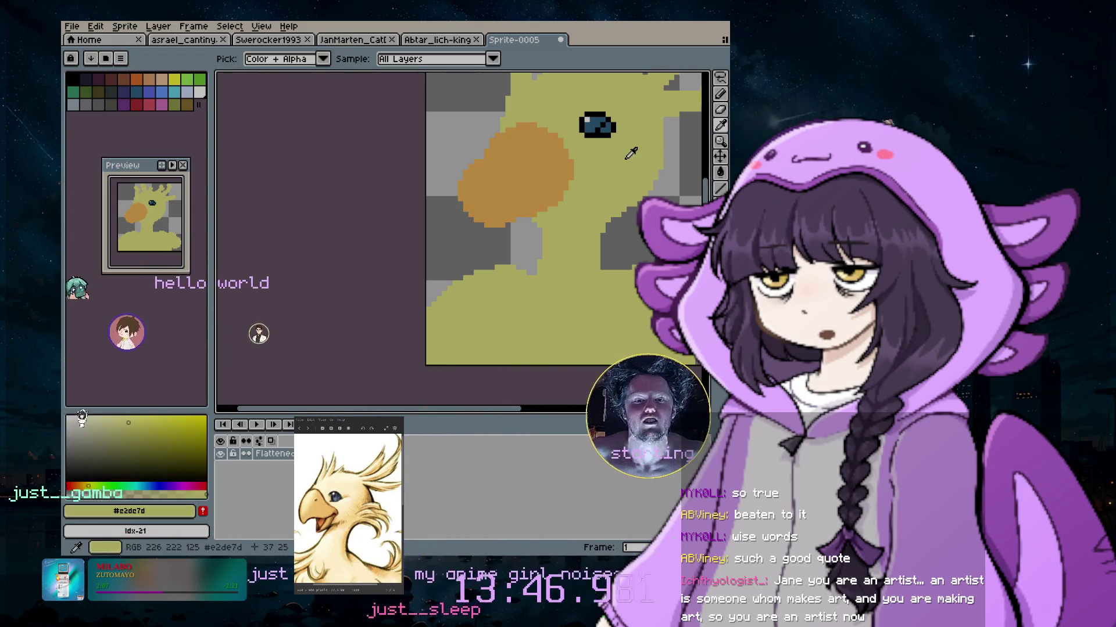
Zoom out to review the whole chocobo sprite, then zoom back in
scroll(663, 190, up, 2)
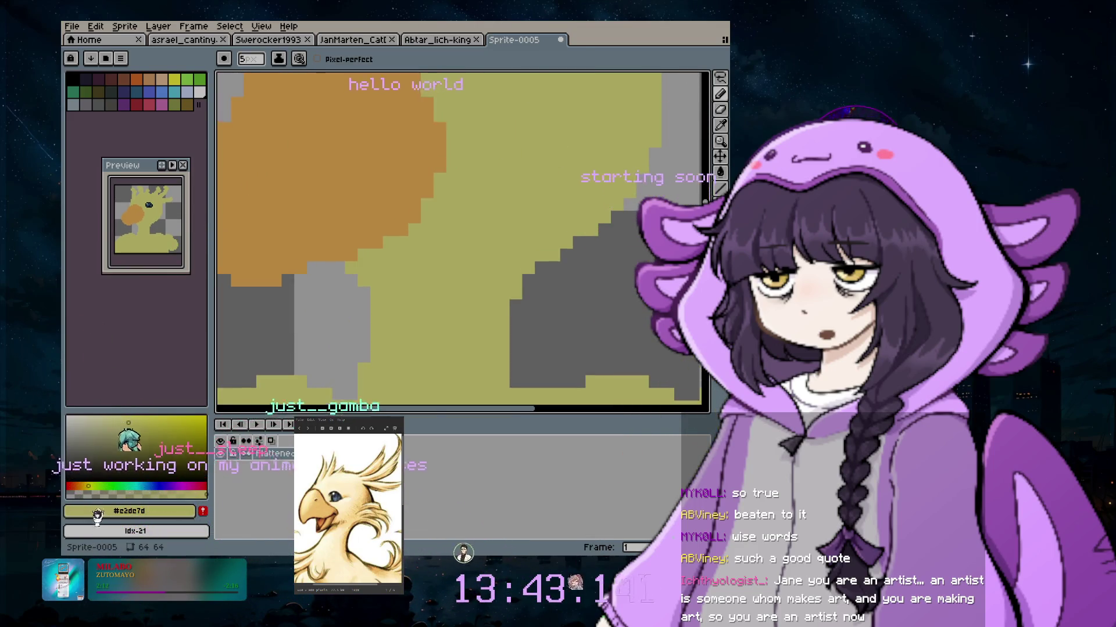
scroll(541, 365, up, 3)
scroll(504, 404, down, 1)
scroll(419, 311, down, 1)
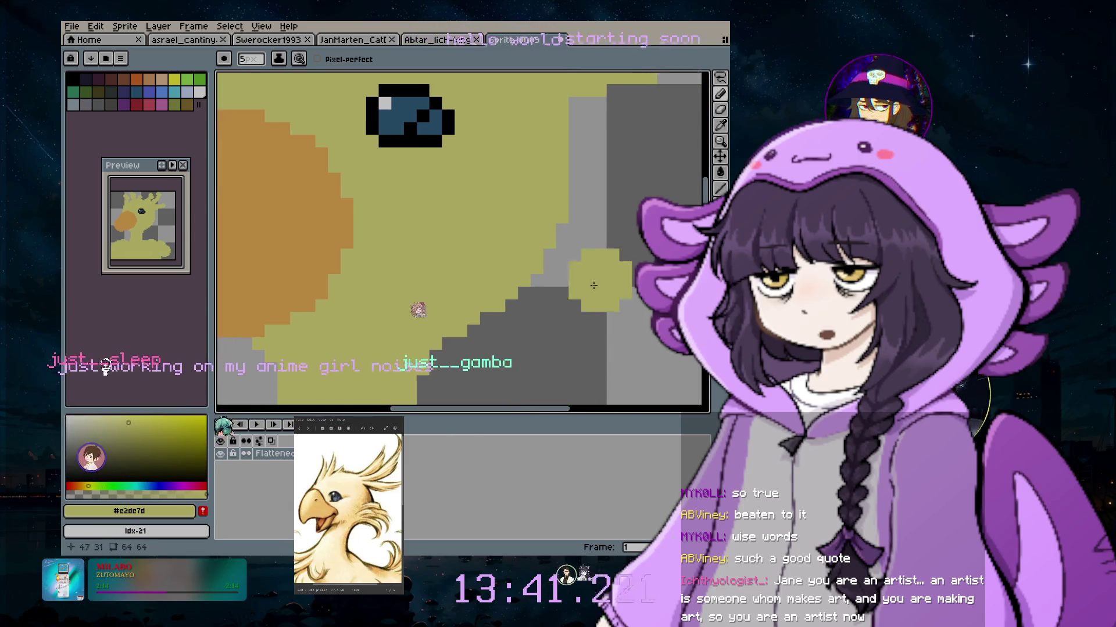
scroll(381, 219, down, 1)
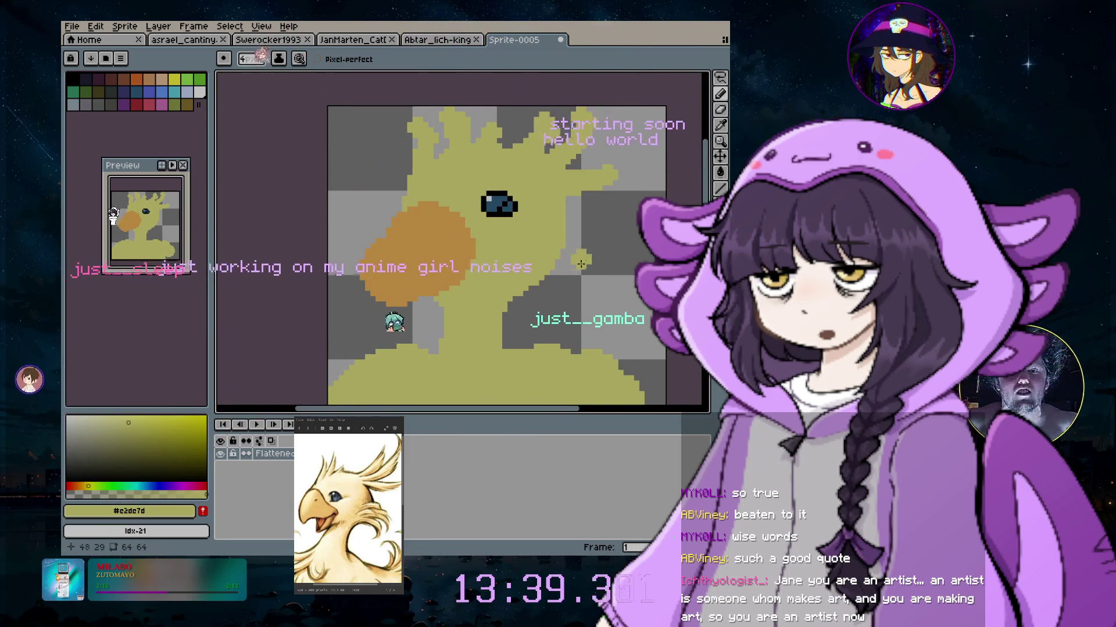
scroll(557, 264, up, 1)
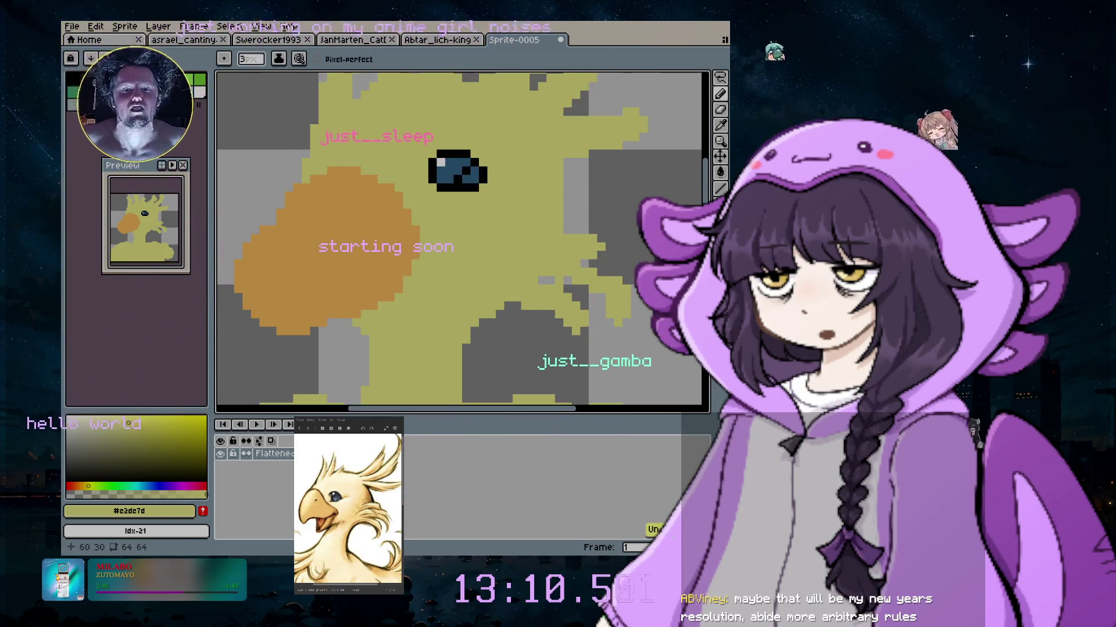
With a 1px eraser, cut a notch into the orange wing's lower-left edge so the tip hooks
scroll(561, 262, down, 1)
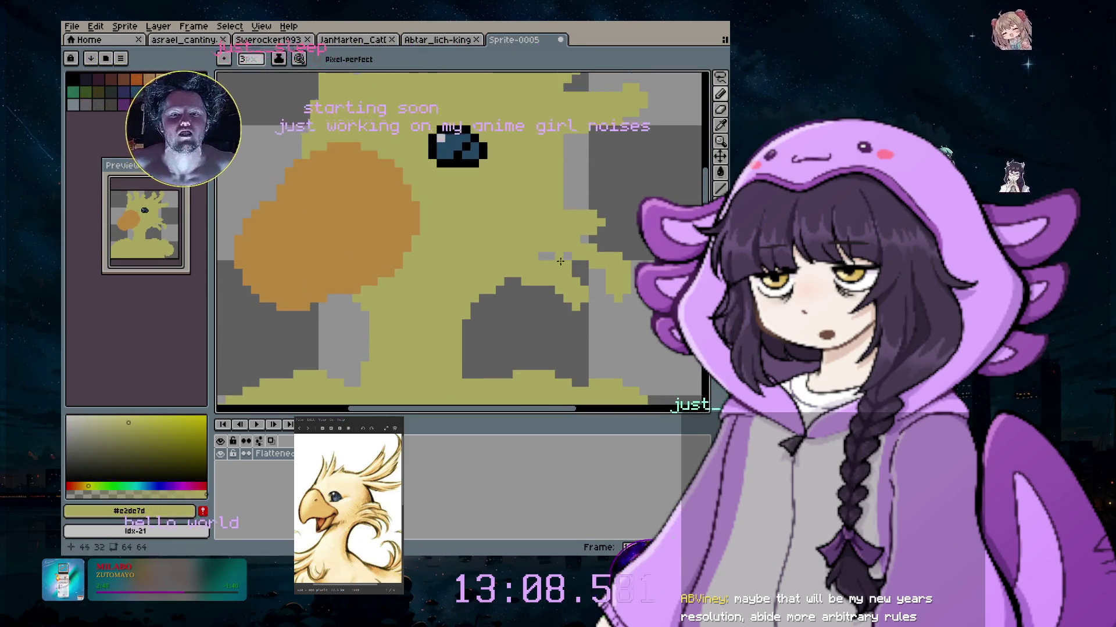
scroll(536, 243, up, 2)
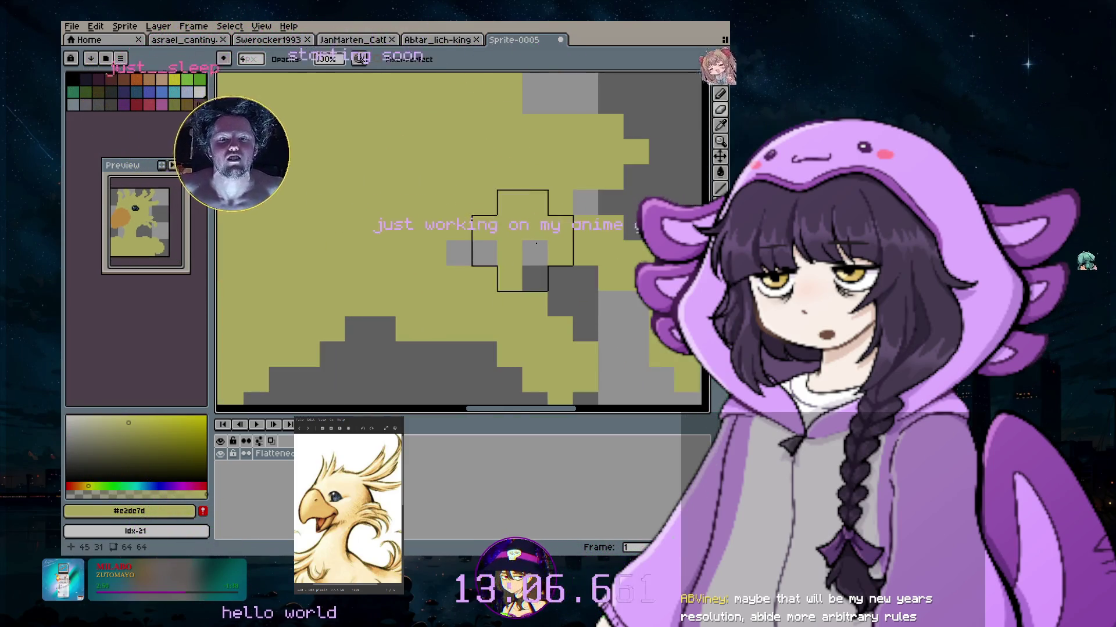
key(minus)
key(minus)
key(minus)
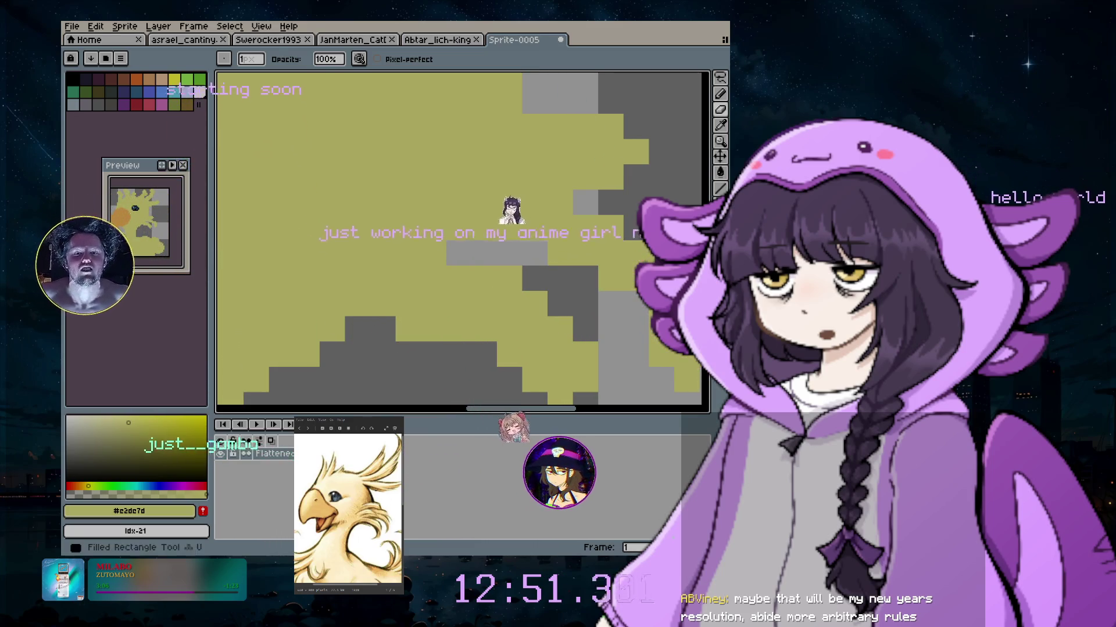
scroll(560, 368, down, 2)
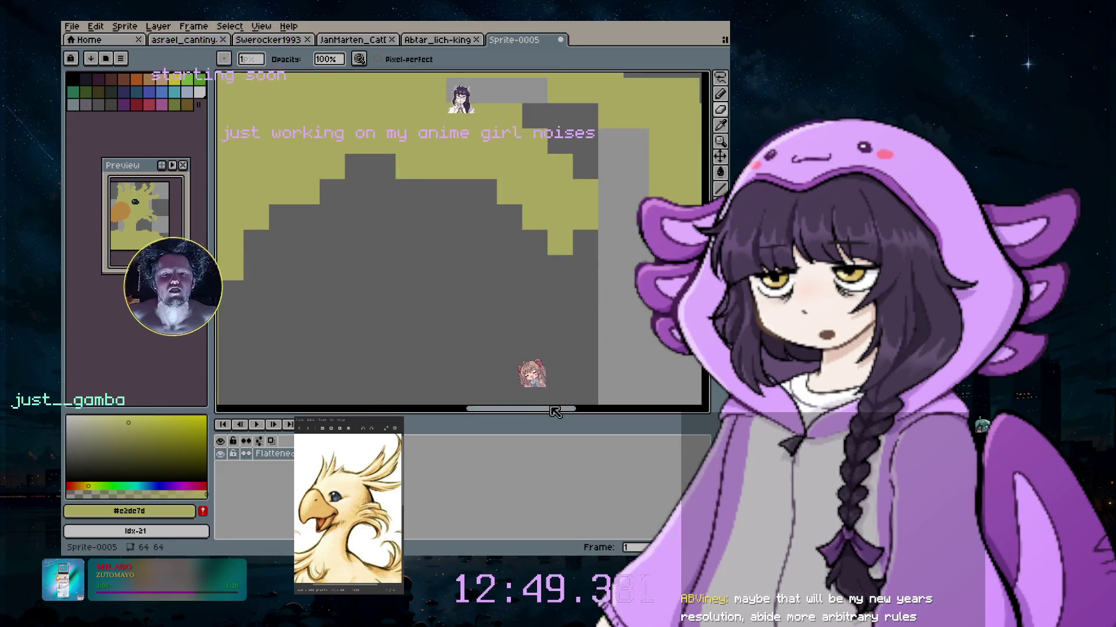
scroll(468, 287, down, 3)
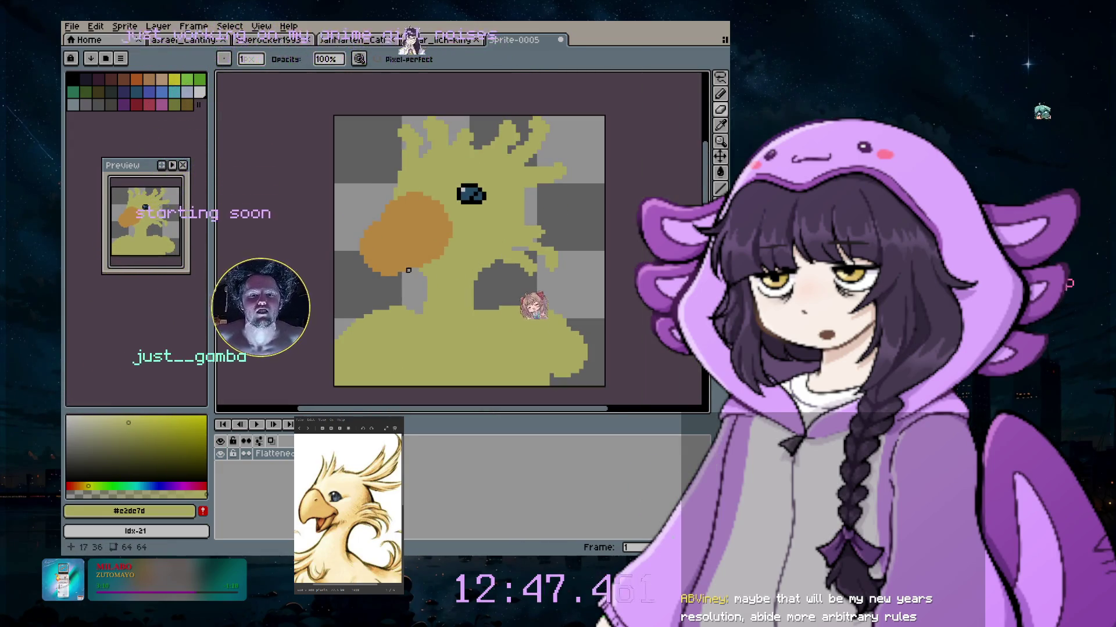
scroll(424, 242, up, 1)
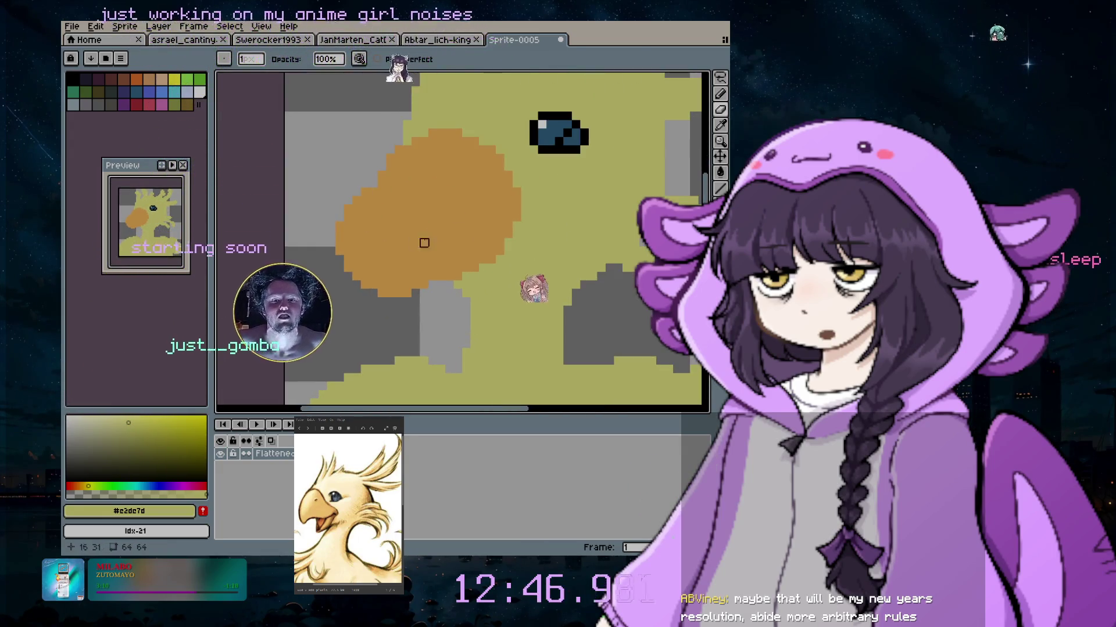
click(721, 110)
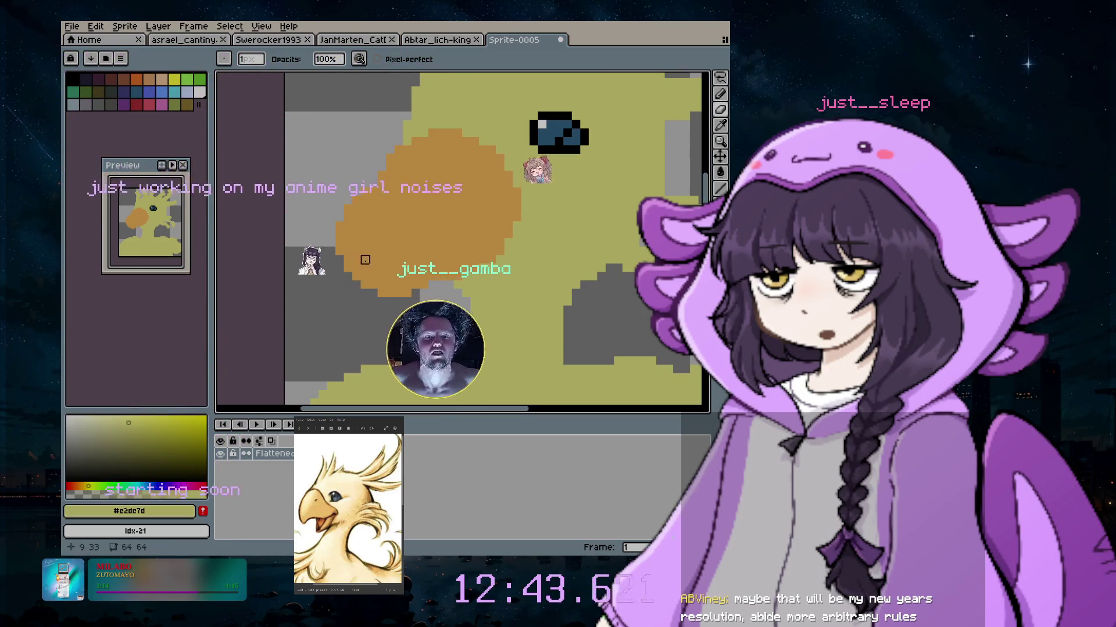
mouse_move(365, 184)
mouse_down()
mouse_move(348, 200)
mouse_move(356, 277)
mouse_up()
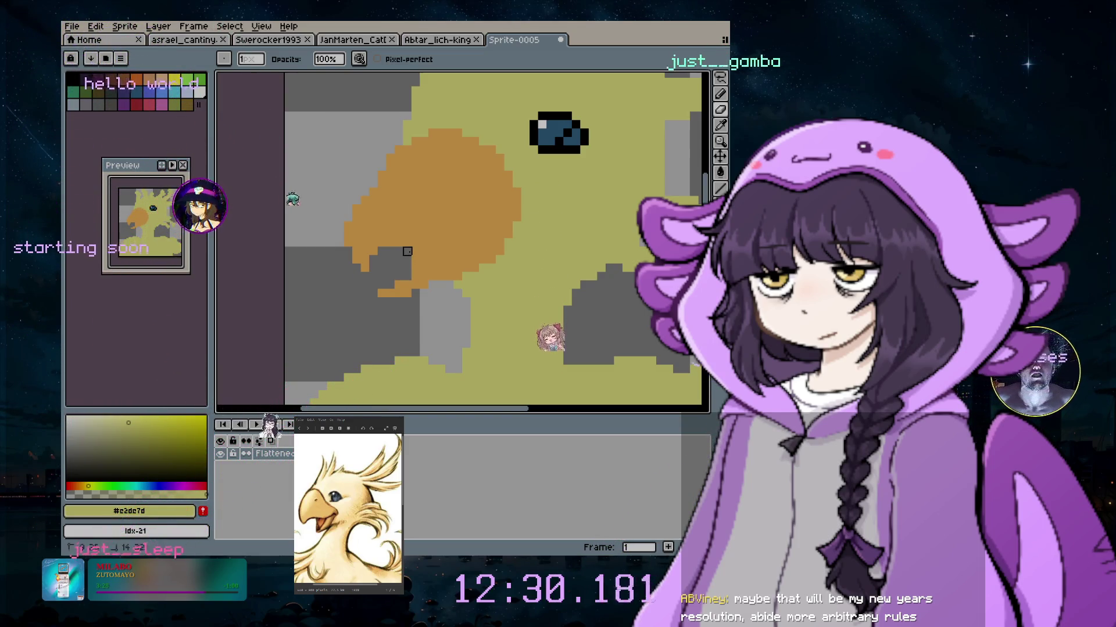
scroll(416, 293, down, 1)
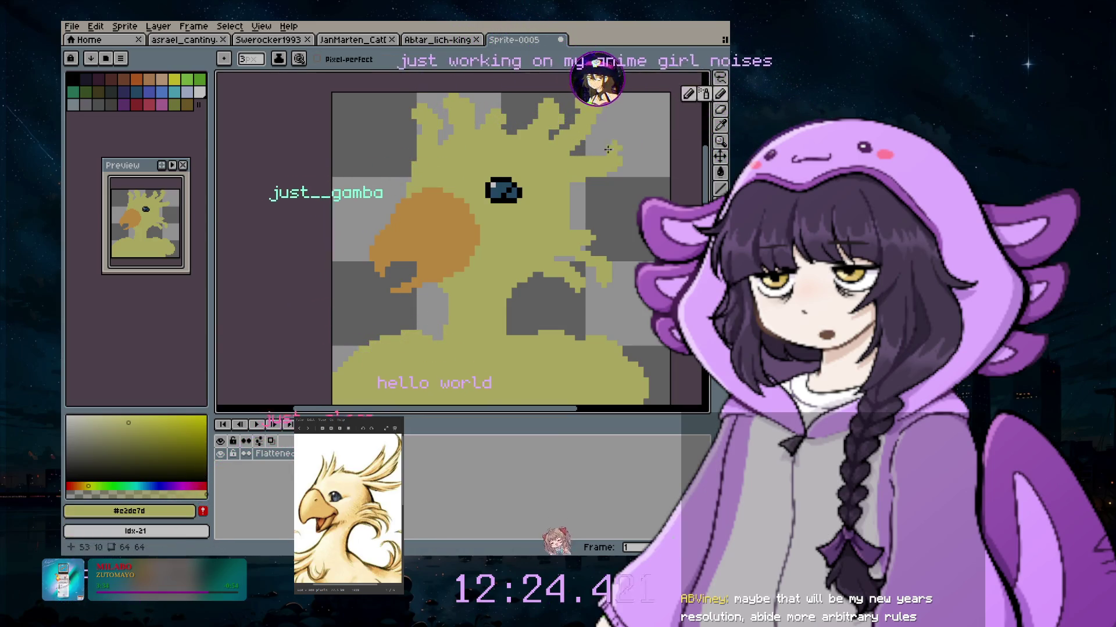
Pick red, then create an empty Layer 1 and drag it beneath the Flattened layer
click(137, 104)
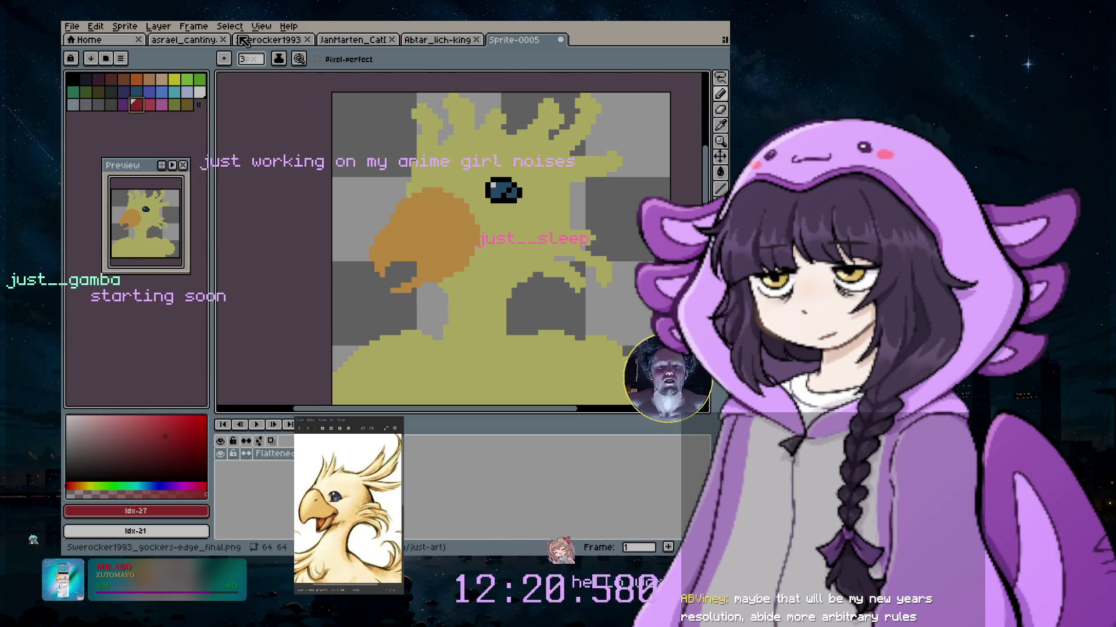
click(158, 26)
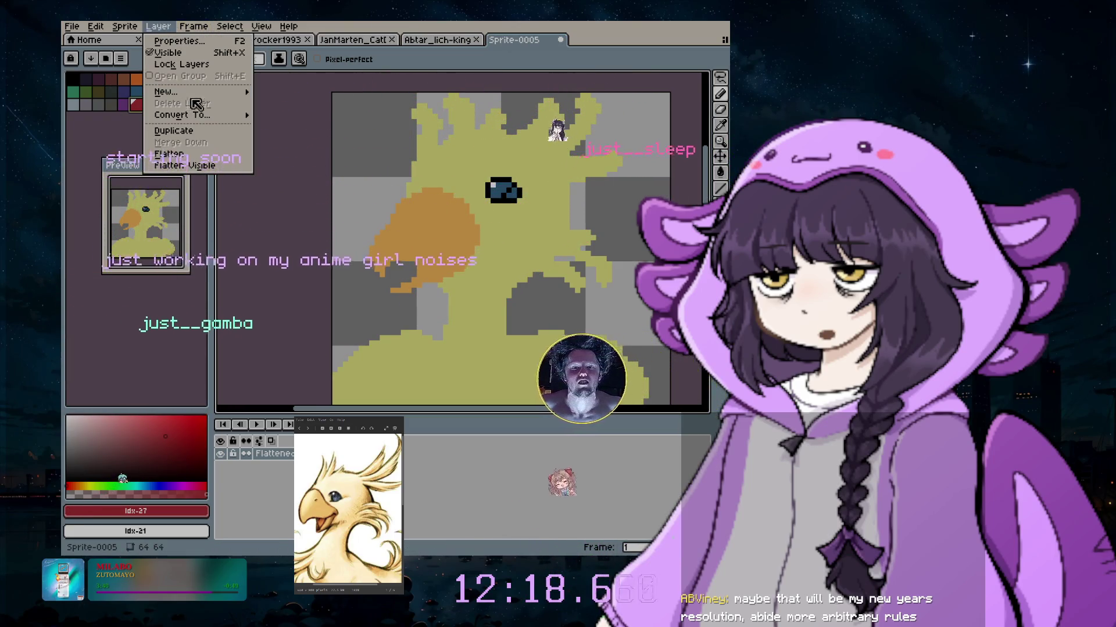
mouse_move(191, 92)
click(279, 92)
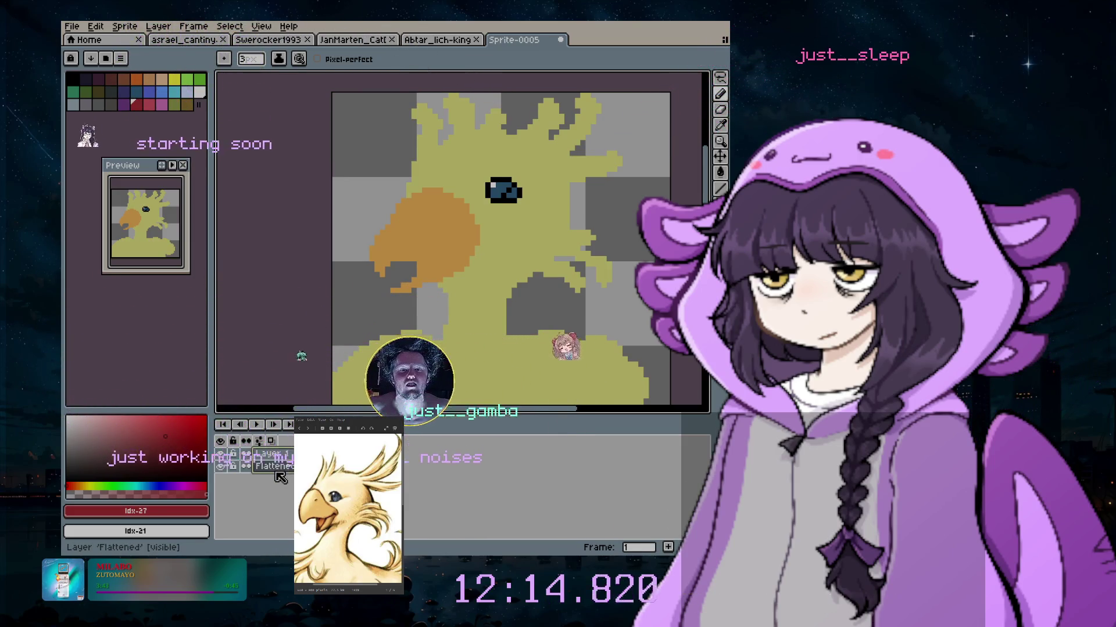
drag(272, 454, 271, 469)
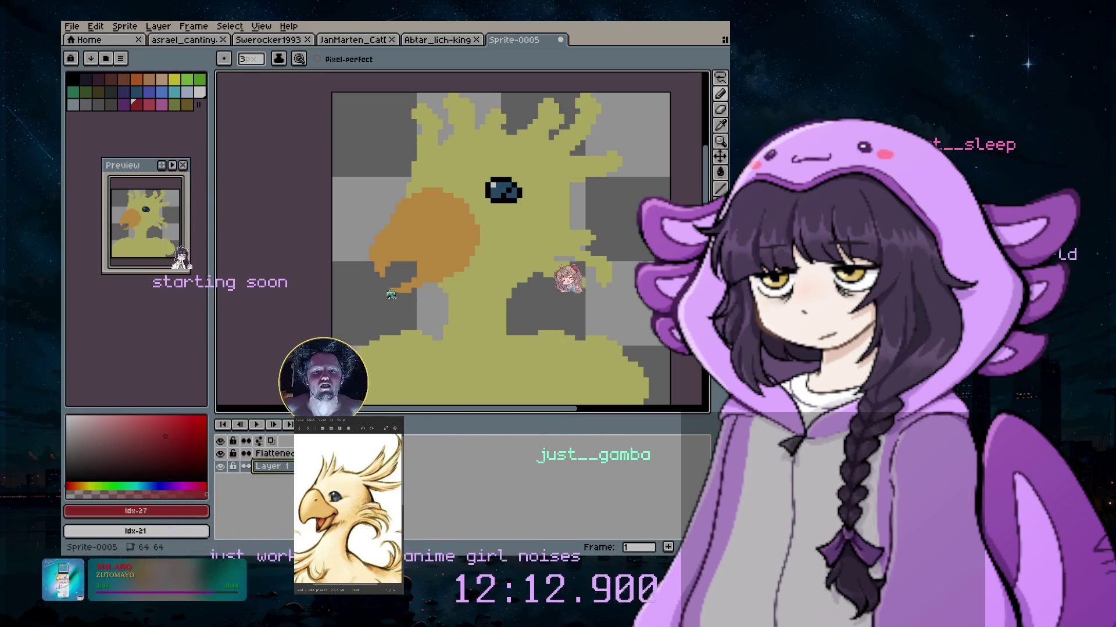
scroll(451, 279, up, 1)
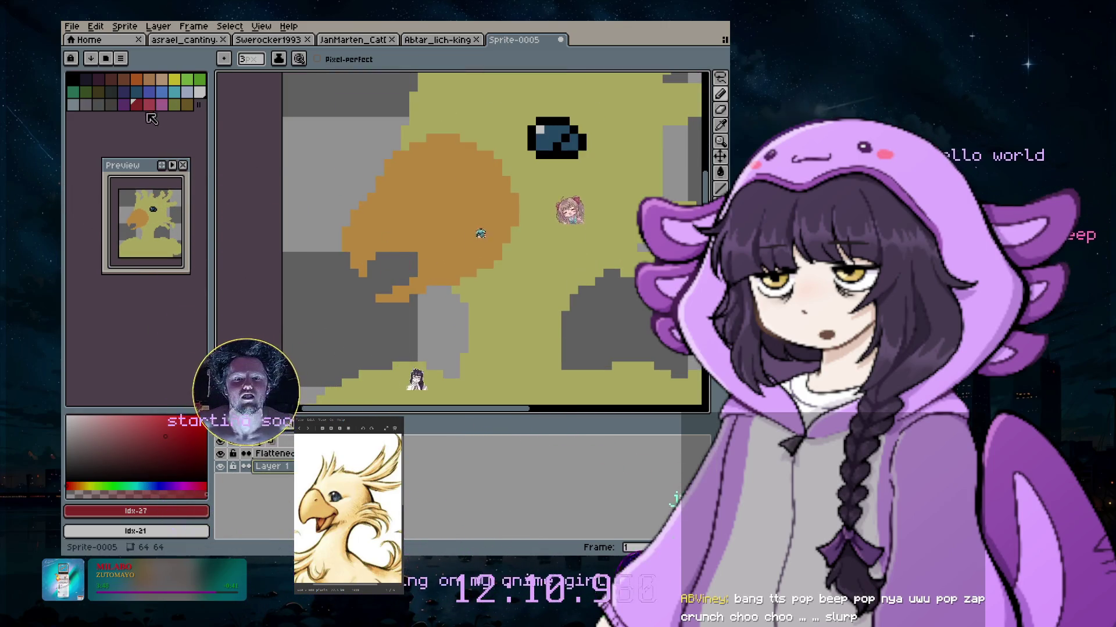
click(79, 487)
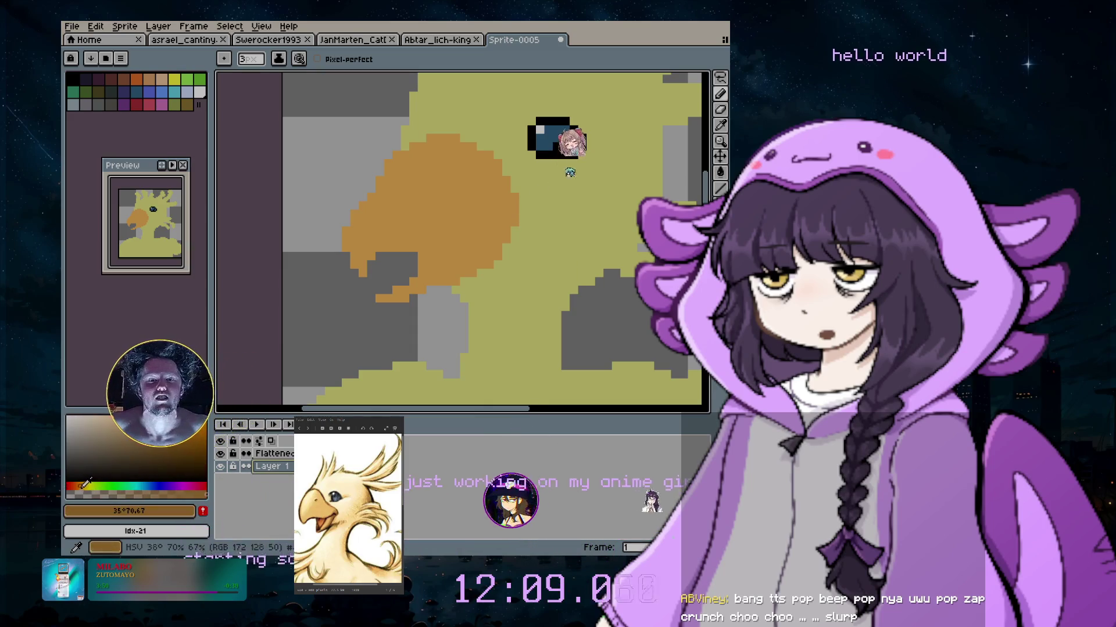
Darken the wing orange to red-brown at hue 19° and paint shading on the wing's lower part
click(76, 487)
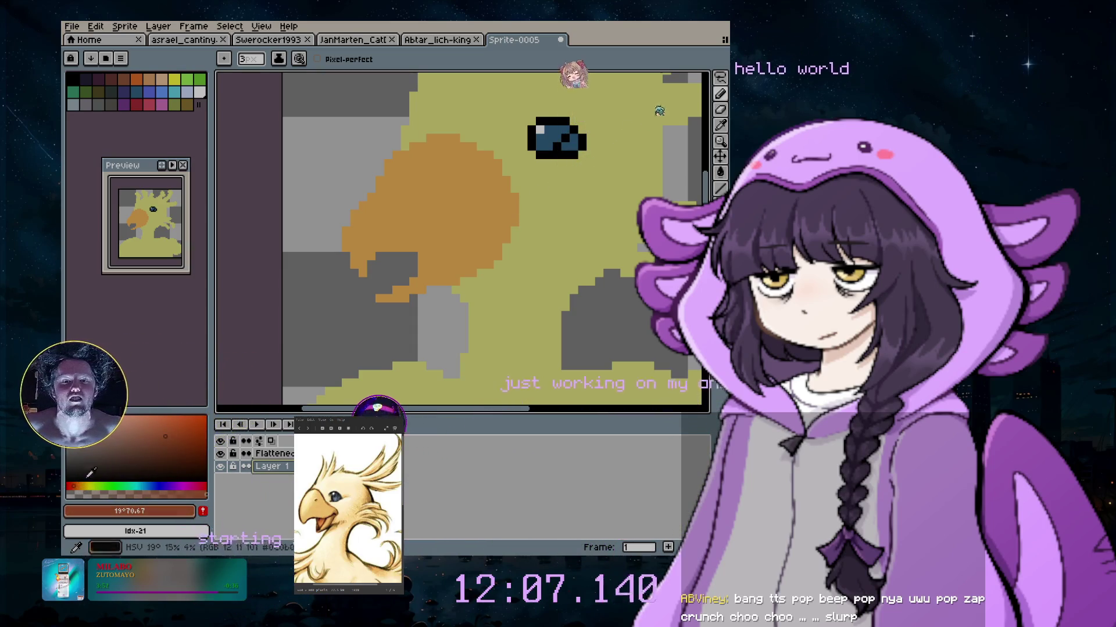
click(170, 430)
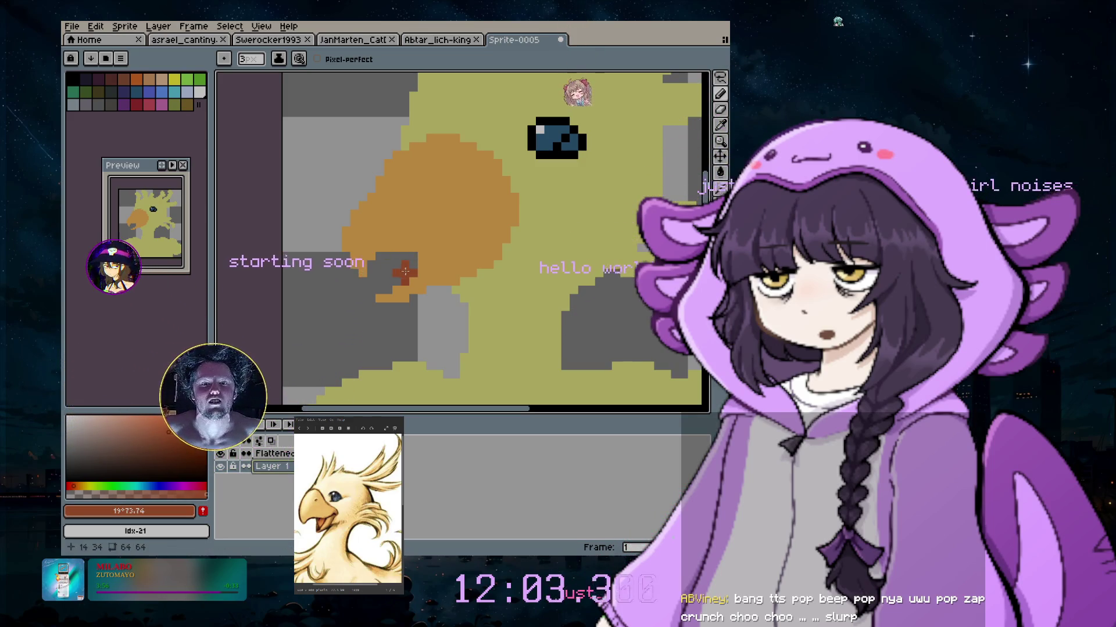
drag(405, 271, 387, 281)
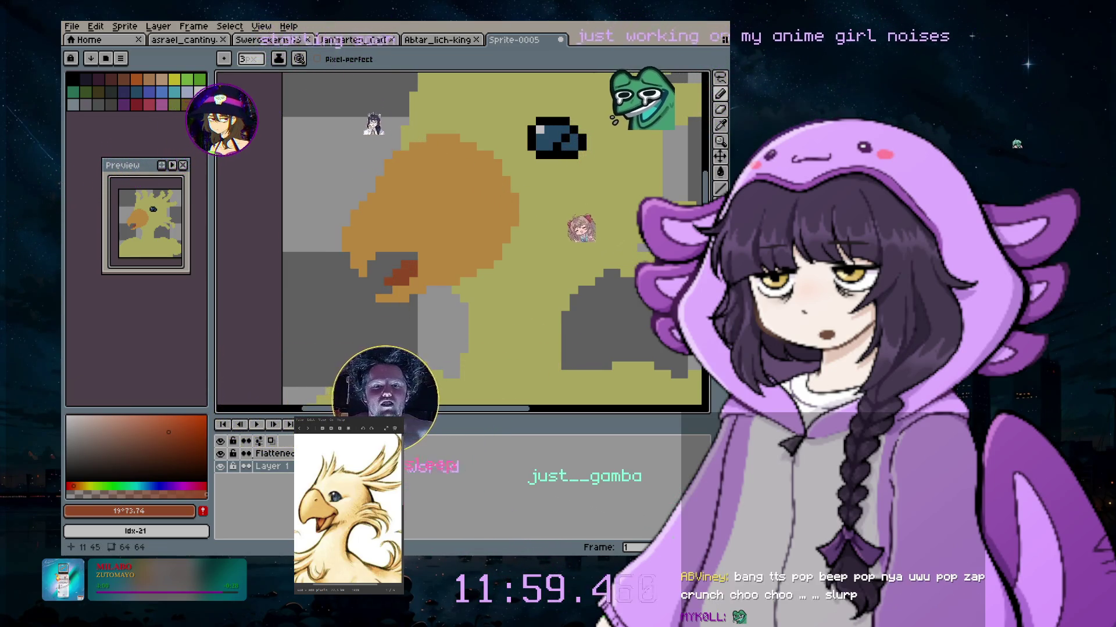
click(401, 253)
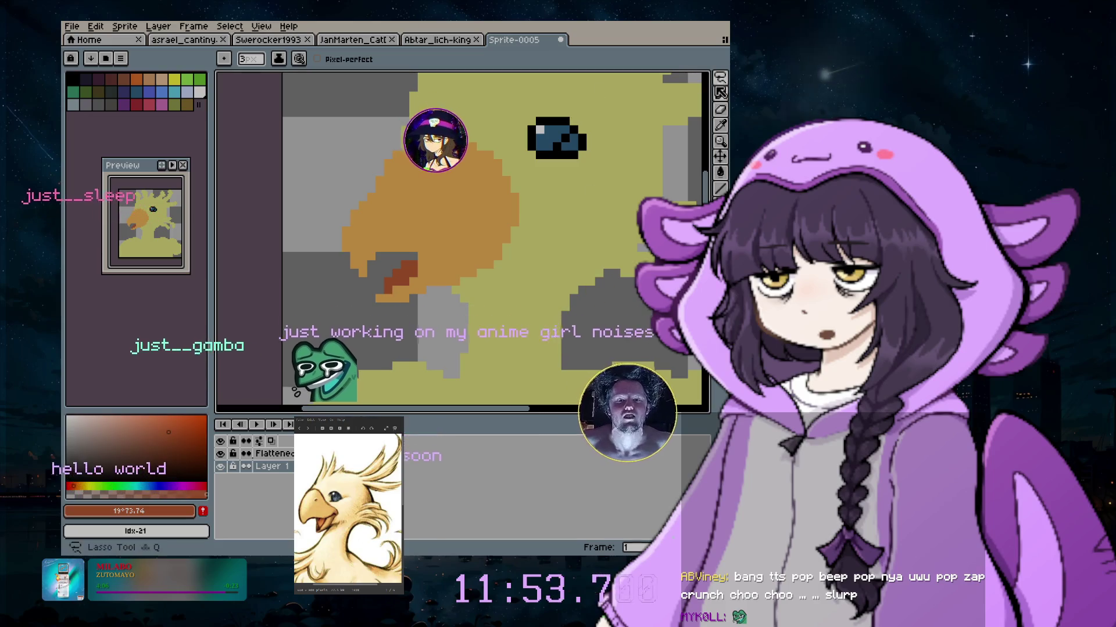
click(720, 93)
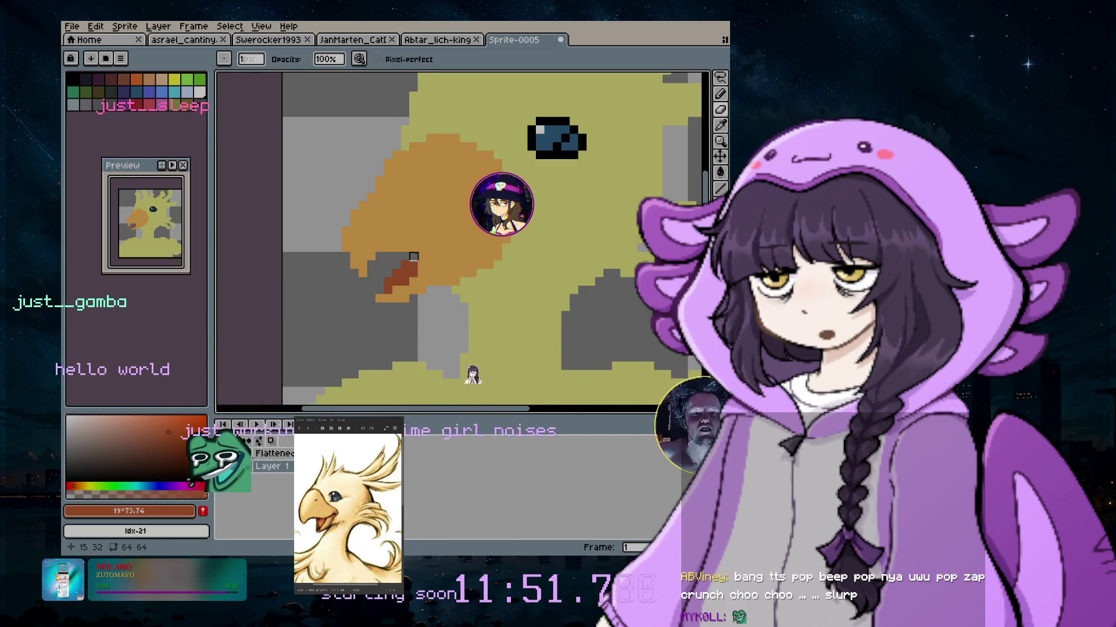
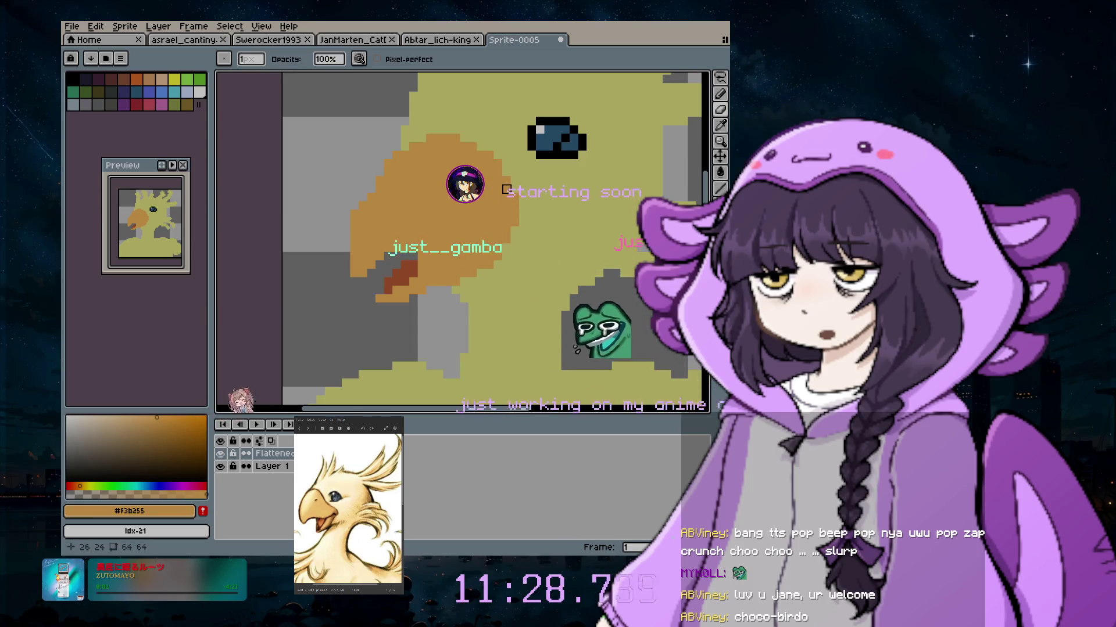
Extend the orange beak with a short stroke and enlarge the brush to 3 pixels
drag(473, 147, 481, 147)
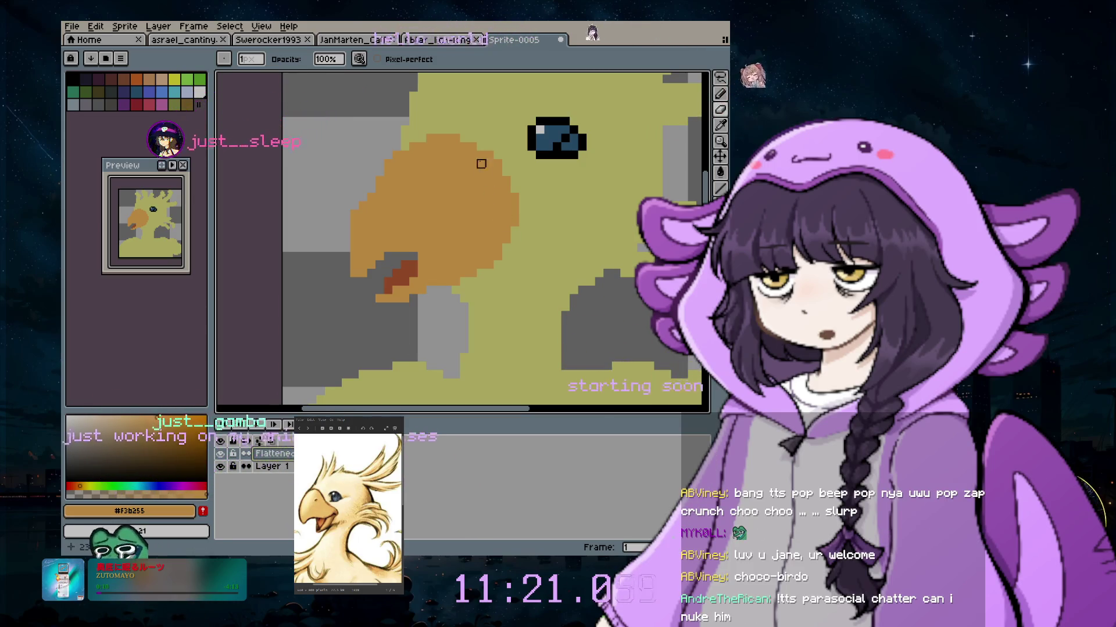
key(plus)
key(plus)
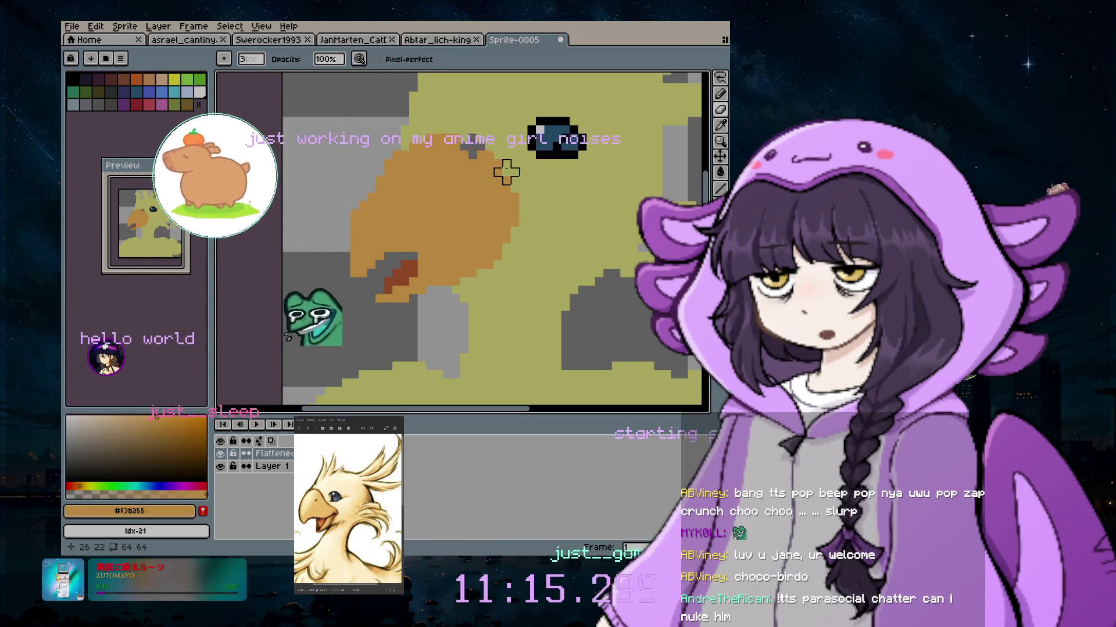
key(v)
key(b)
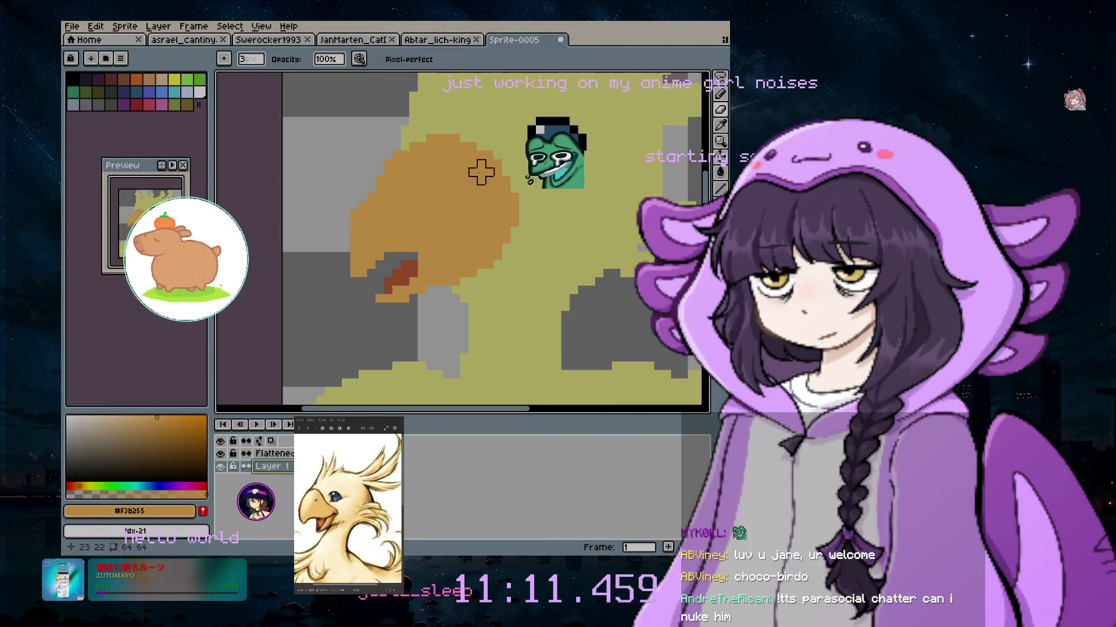
Toggle Layer 1's visibility off and back on to compare the drawing
click(221, 467)
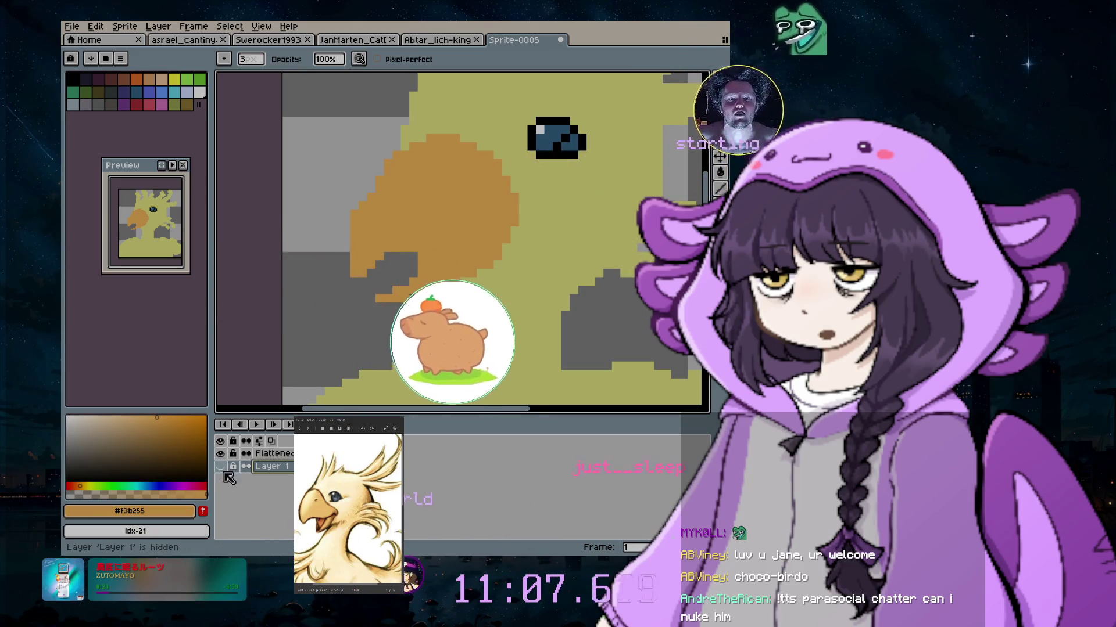
click(221, 467)
click(221, 453)
click(221, 454)
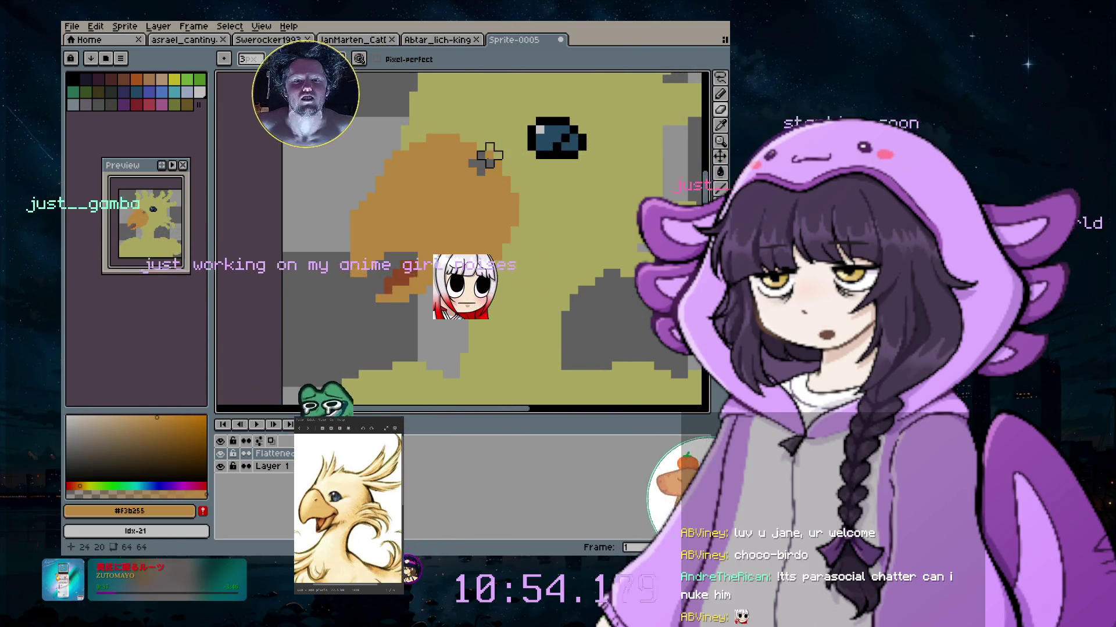
key(v)
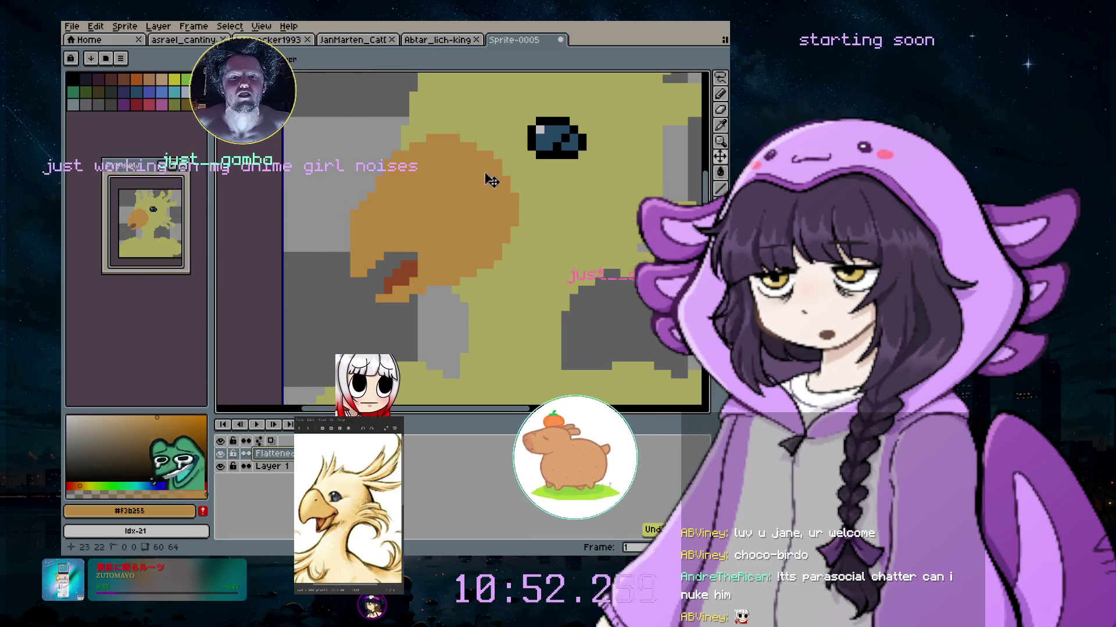
key(b)
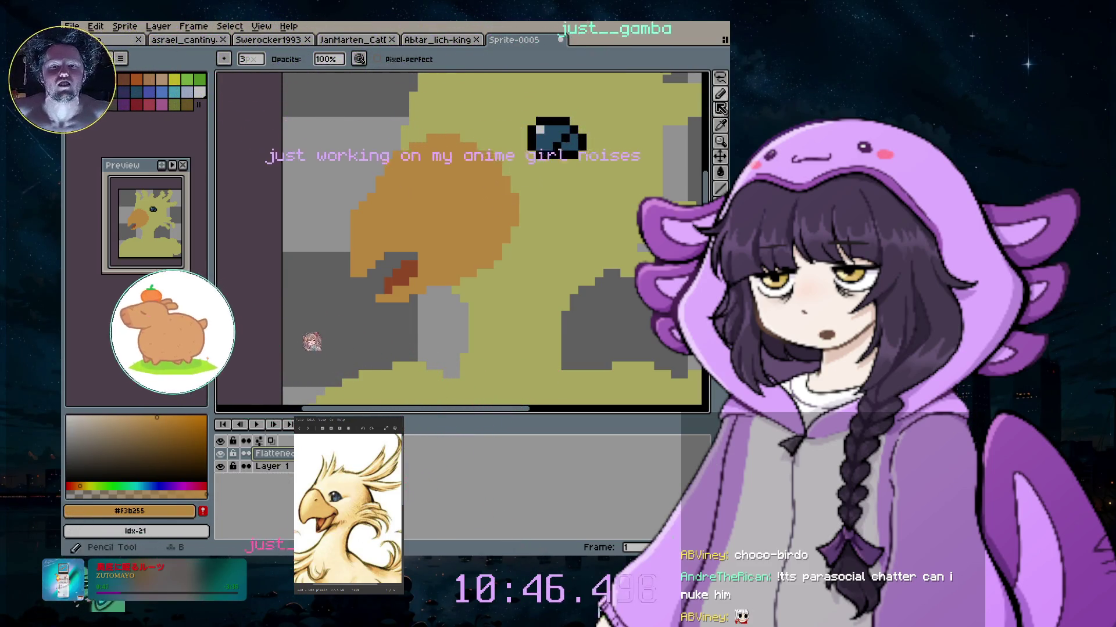
Spray pale yellow #c2dc7d over the beak top and undo the stray spray beside it
click(721, 93)
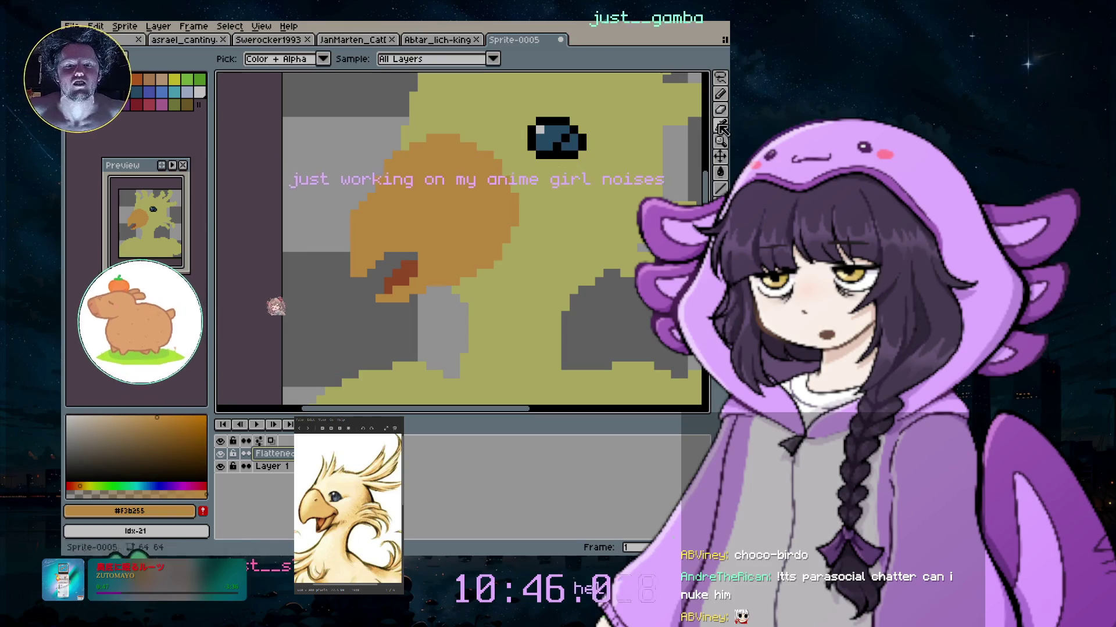
click(474, 151)
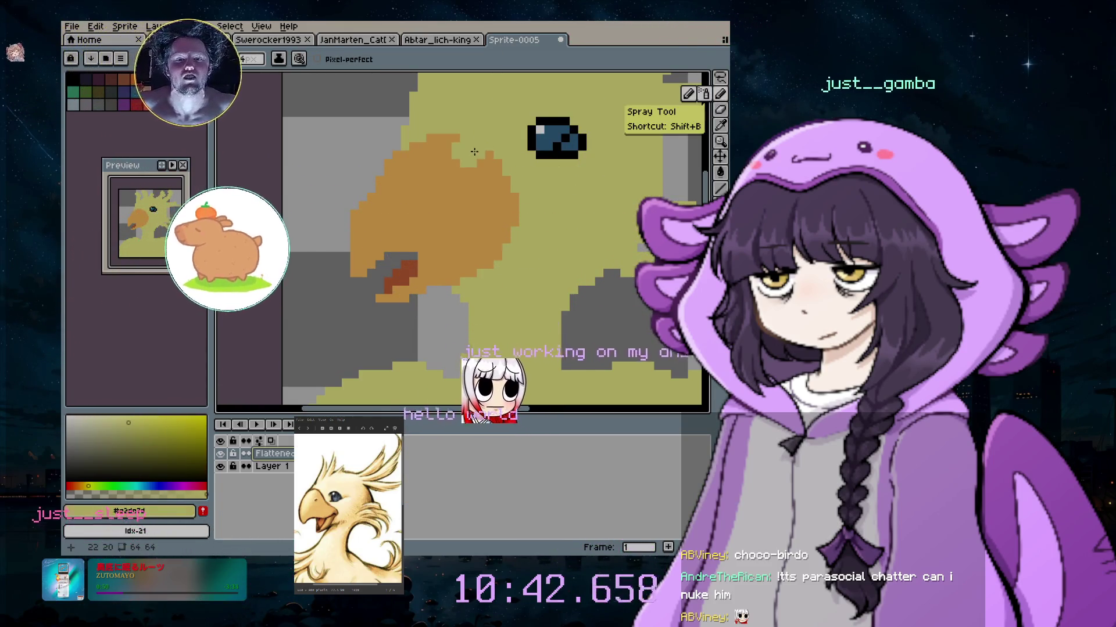
click(463, 139)
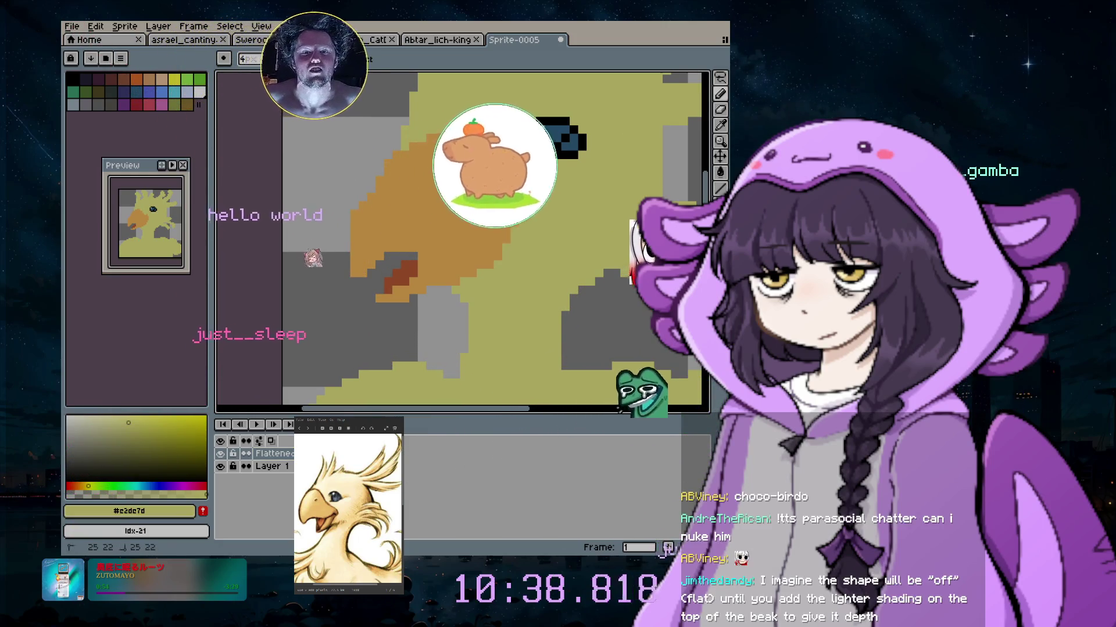
click(607, 290)
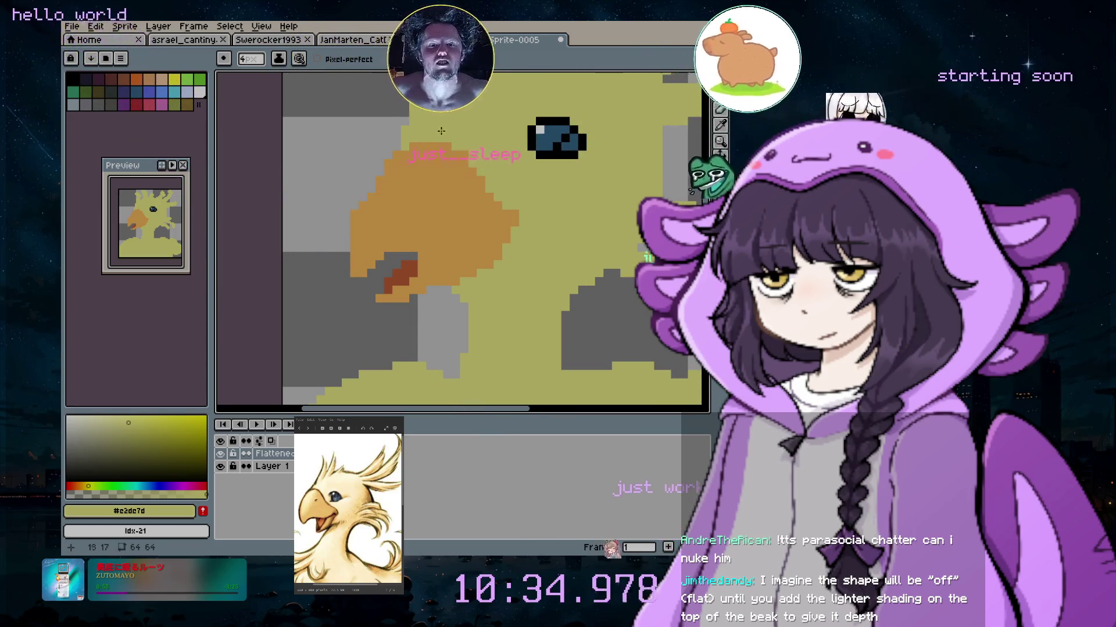
click(352, 216)
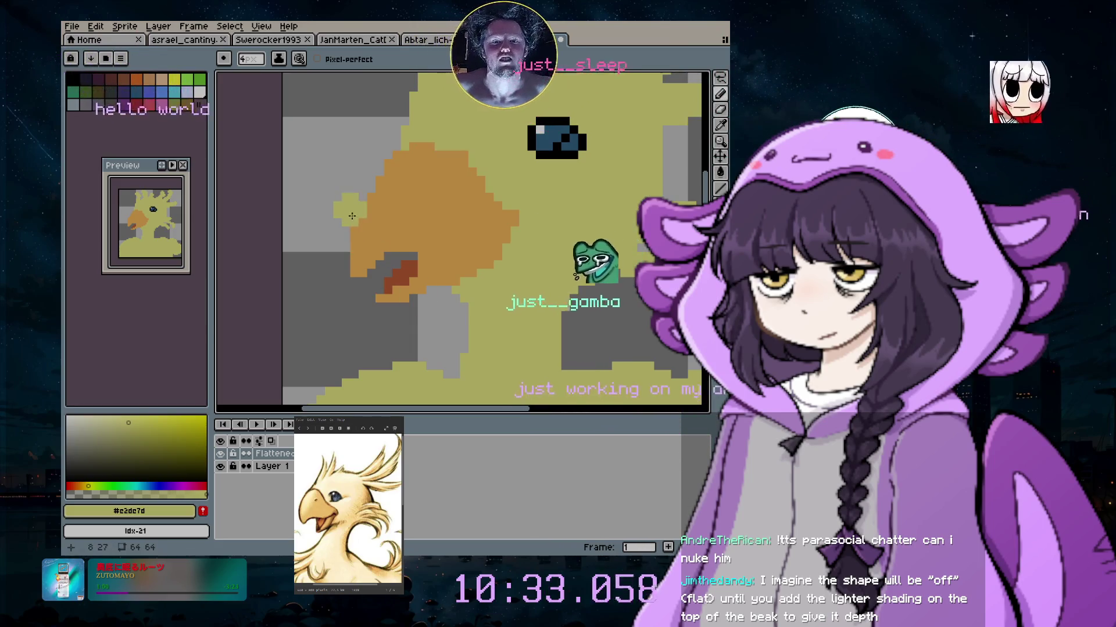
key(ctrl+z)
key(b)
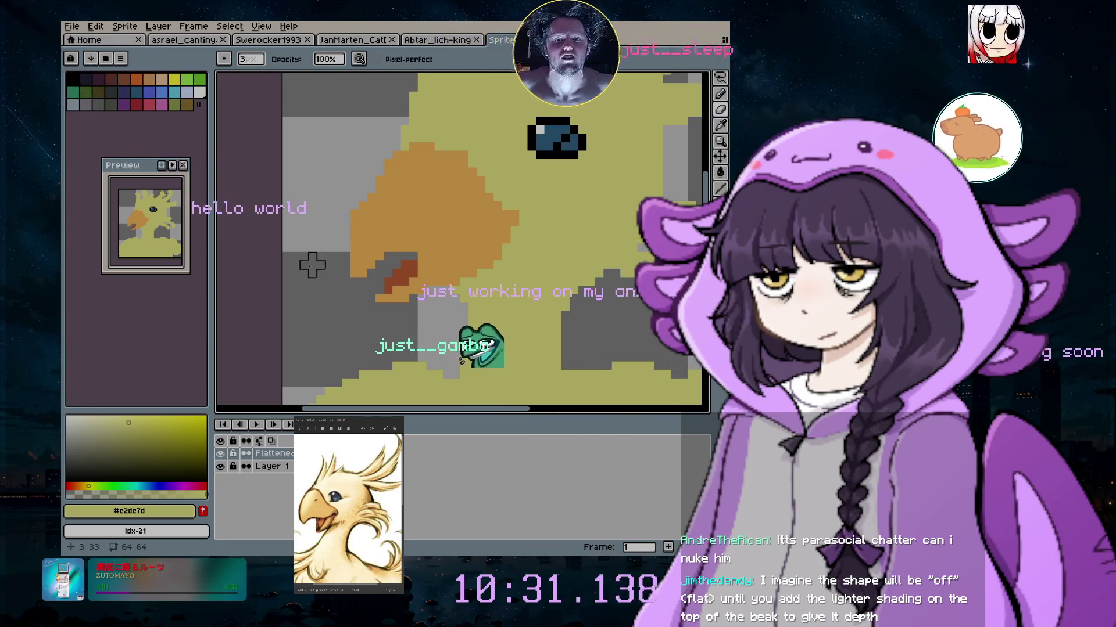
Sample the eye's blue-grey #306082 as the drawing colour and move the preview panel aside
scroll(423, 230, down, 1)
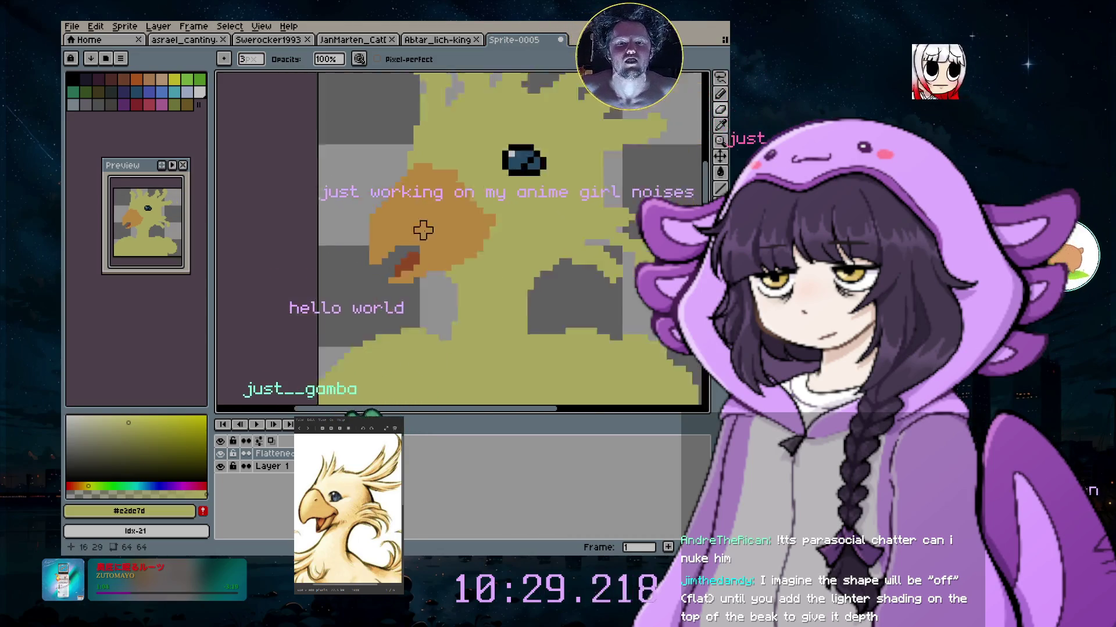
scroll(423, 230, down, 1)
scroll(465, 232, down, 1)
scroll(523, 194, up, 2)
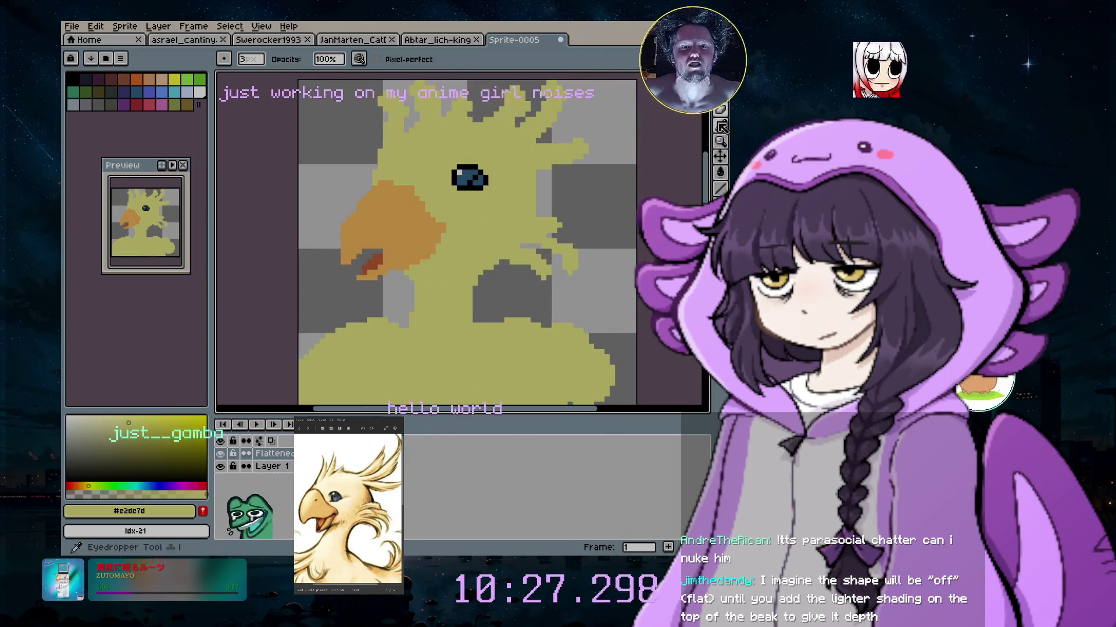
click(722, 126)
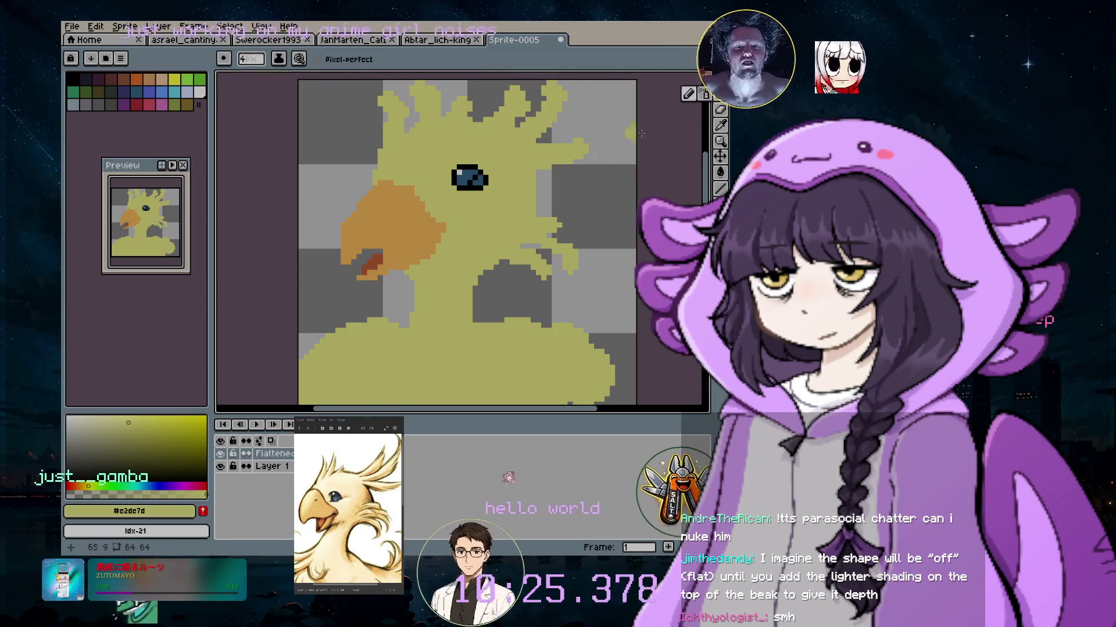
click(721, 93)
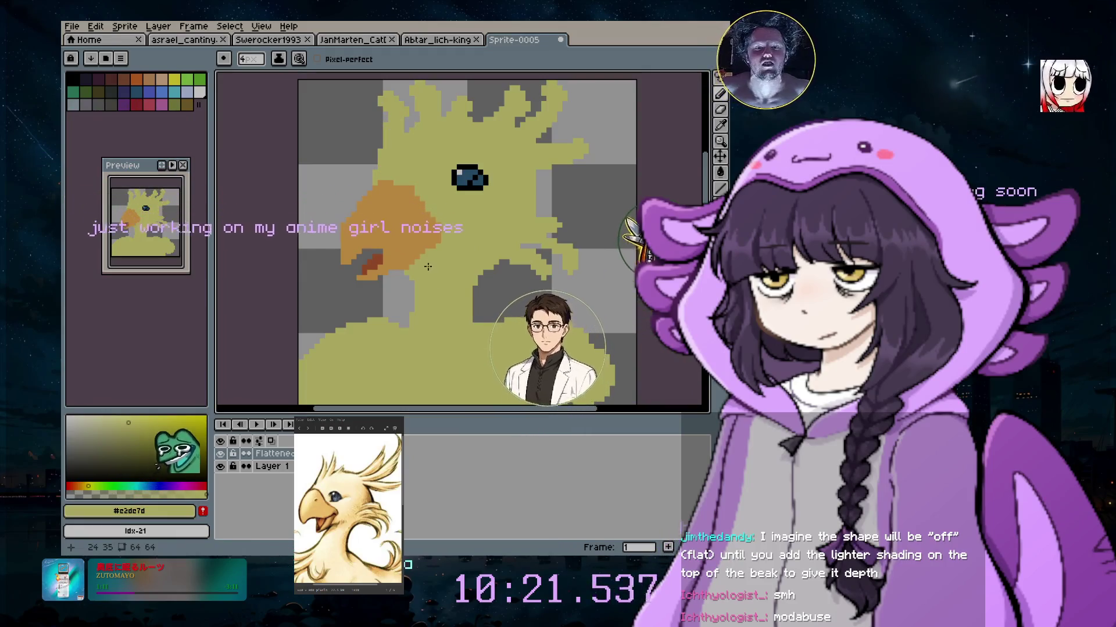
scroll(477, 290, down, 2)
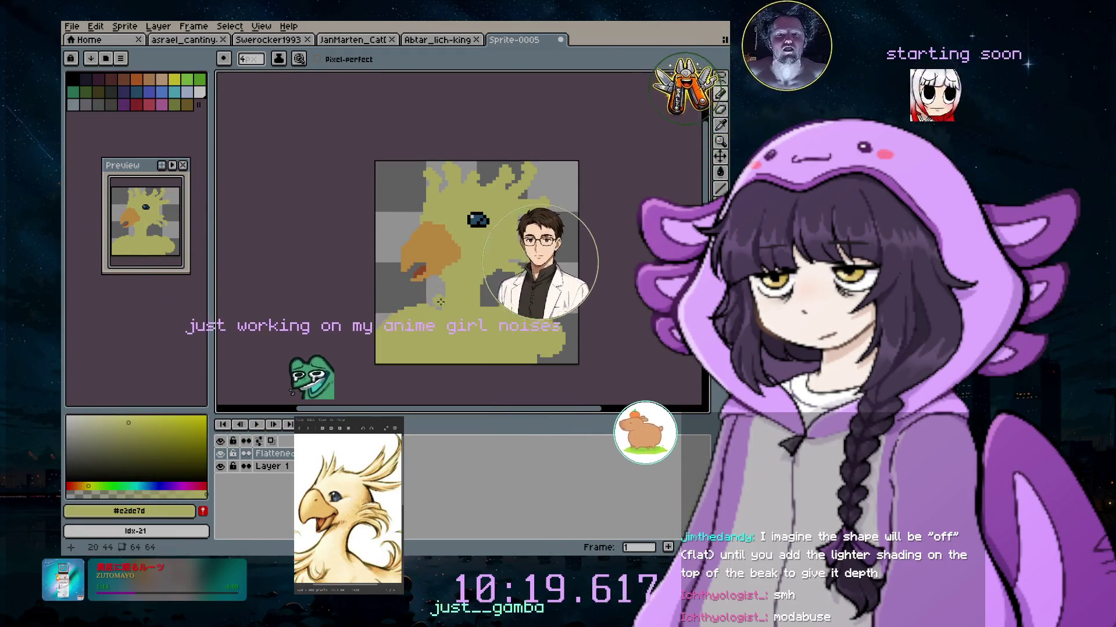
scroll(442, 304, up, 2)
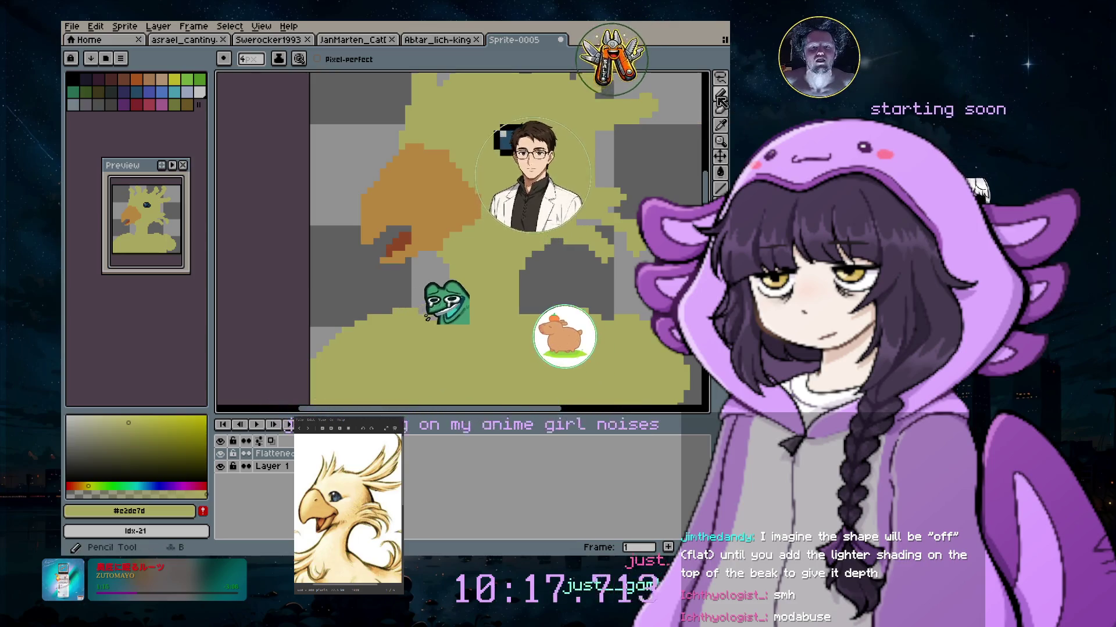
drag(143, 163, 167, 124)
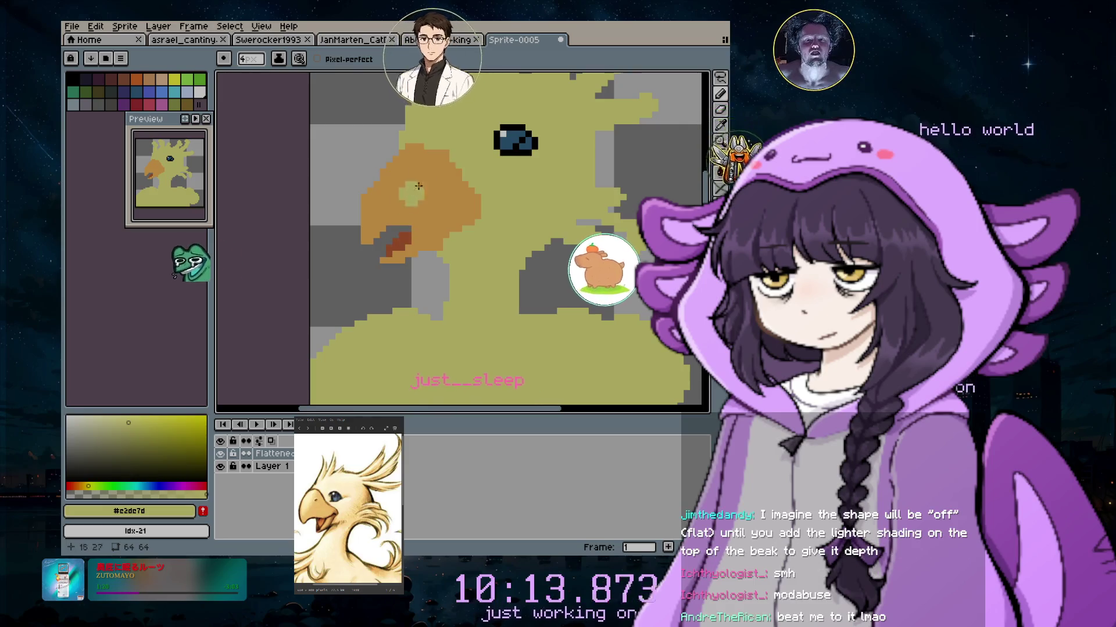
Pick black from the eye and outline the beak's top, lower edge and left tip, then sample the beak orange
click(510, 122)
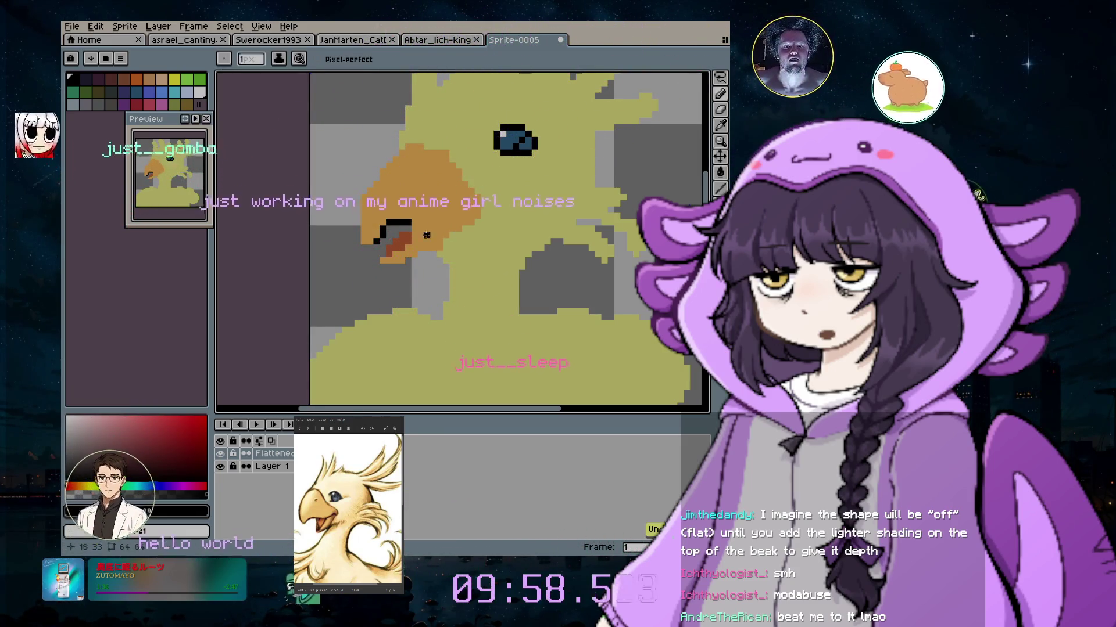
shift+click(426, 228)
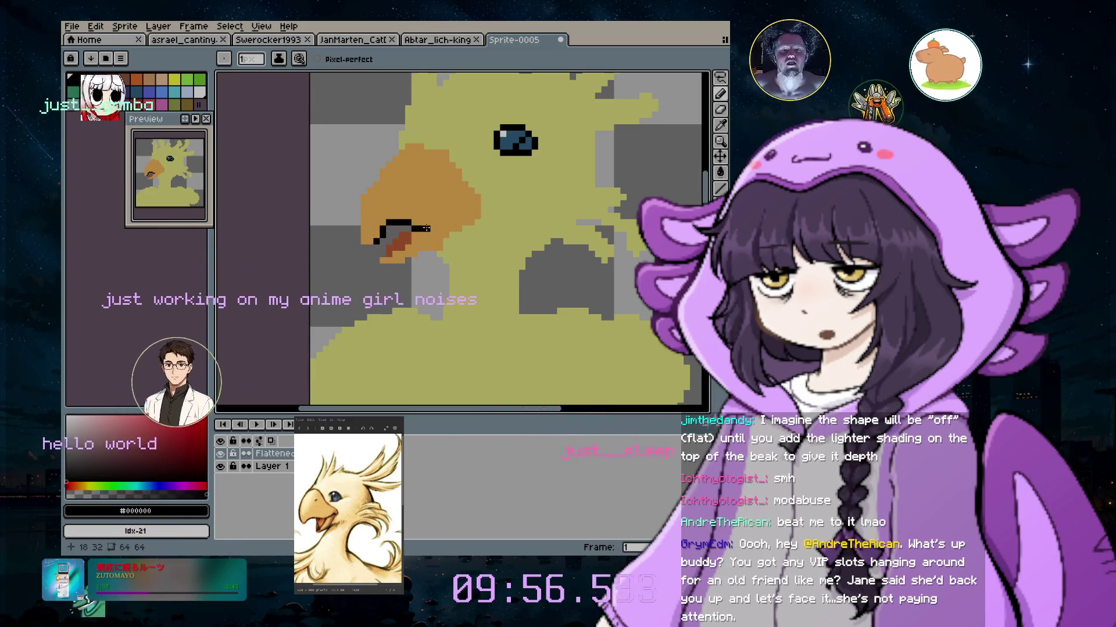
shift+click(440, 227)
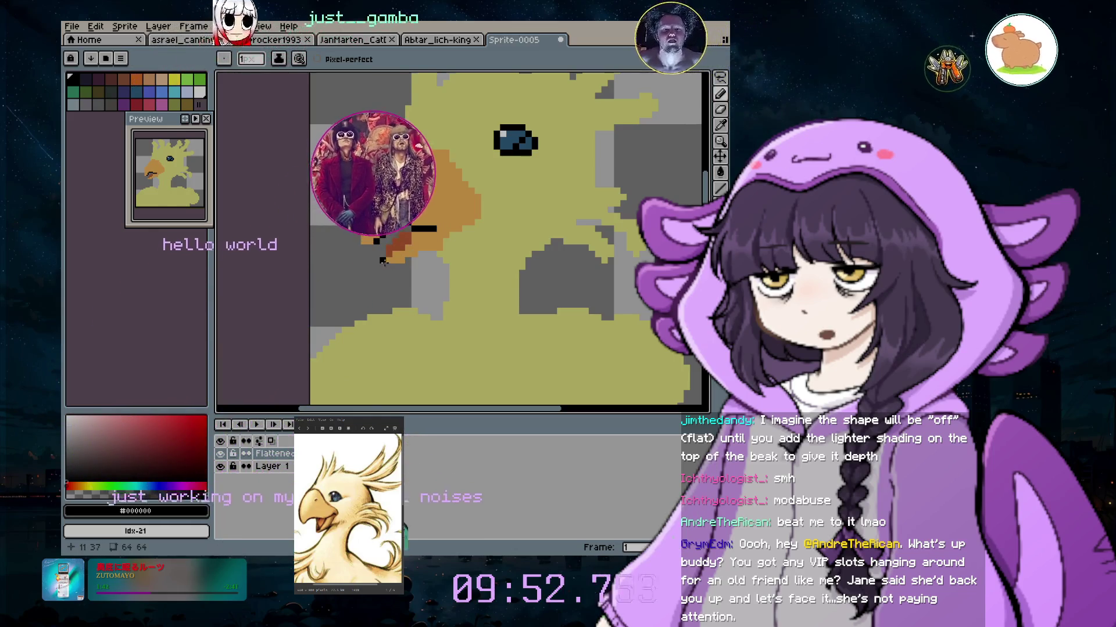
shift+click(413, 262)
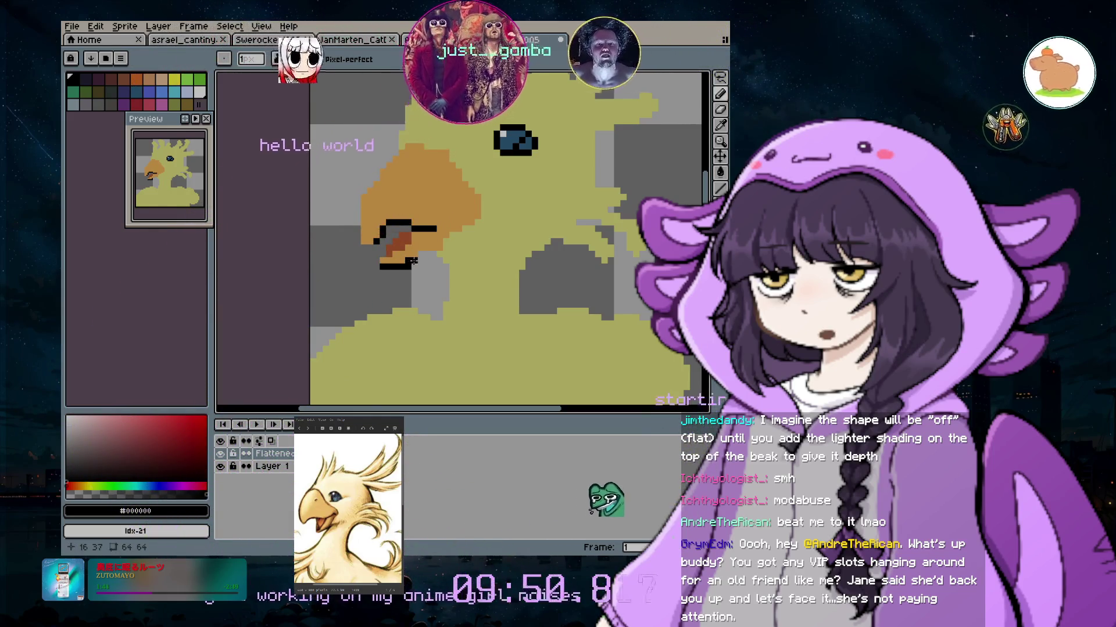
shift+click(435, 256)
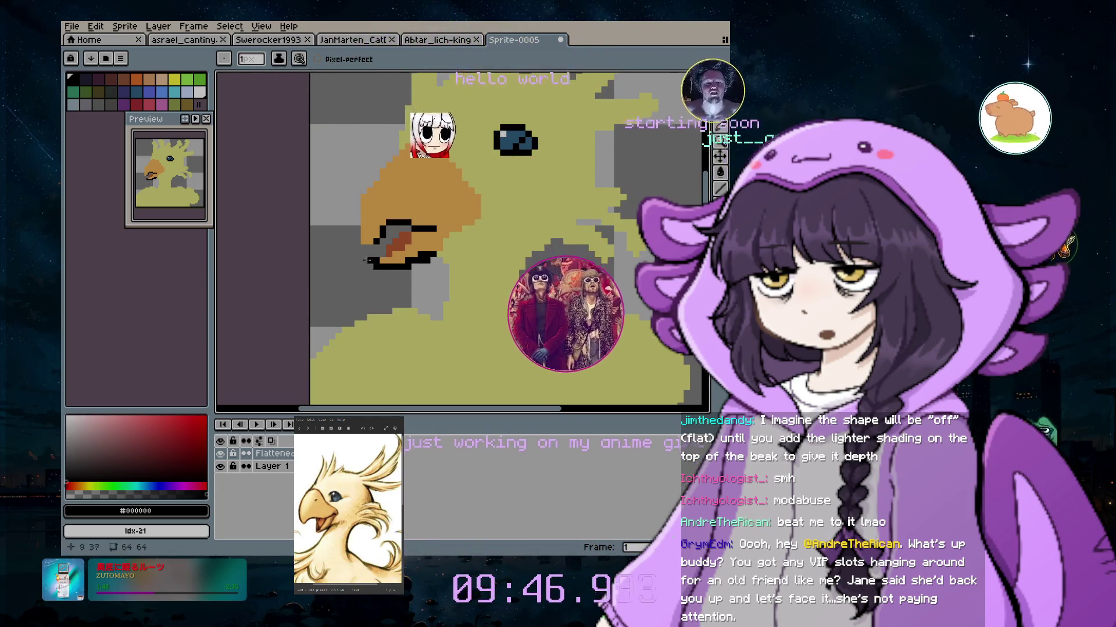
mouse_move(374, 248)
mouse_down()
mouse_move(357, 237)
mouse_move(354, 206)
mouse_up()
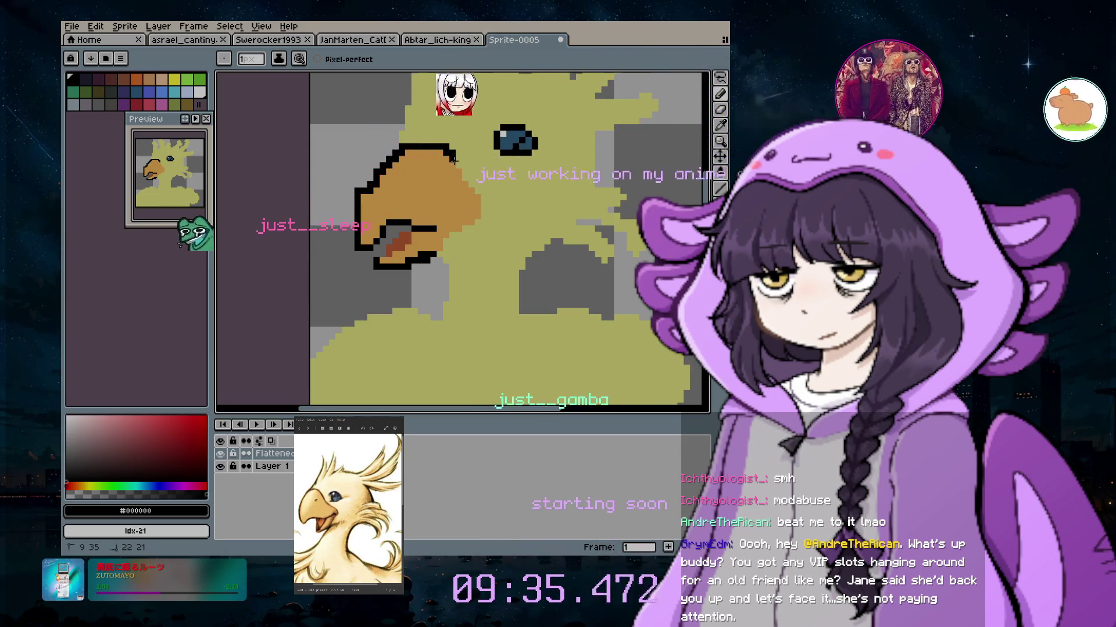
drag(452, 159, 478, 208)
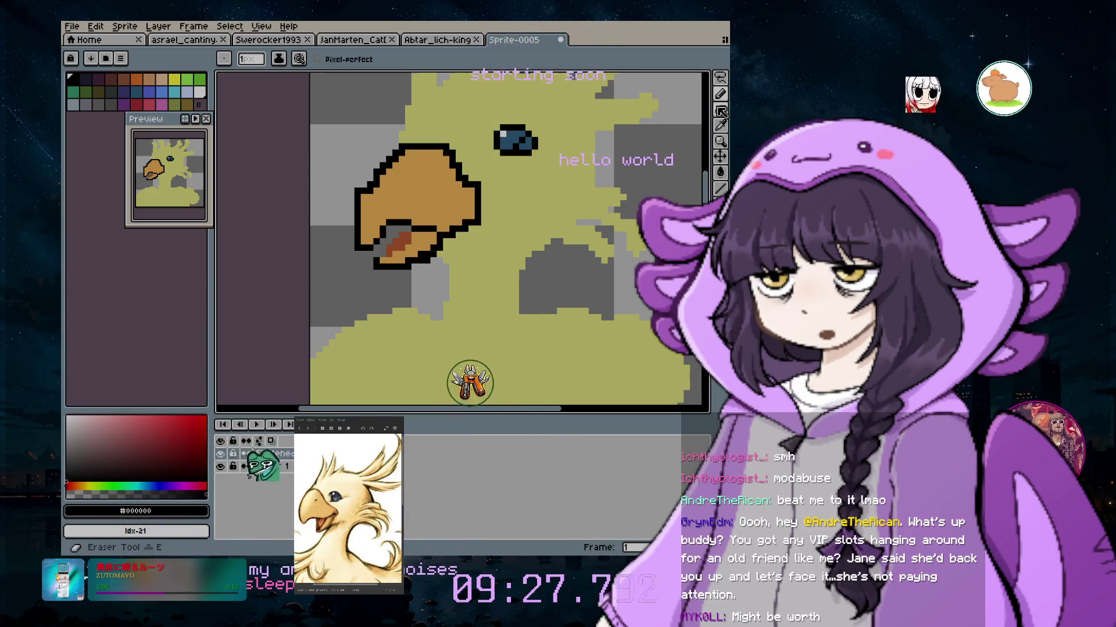
alt+click(437, 198)
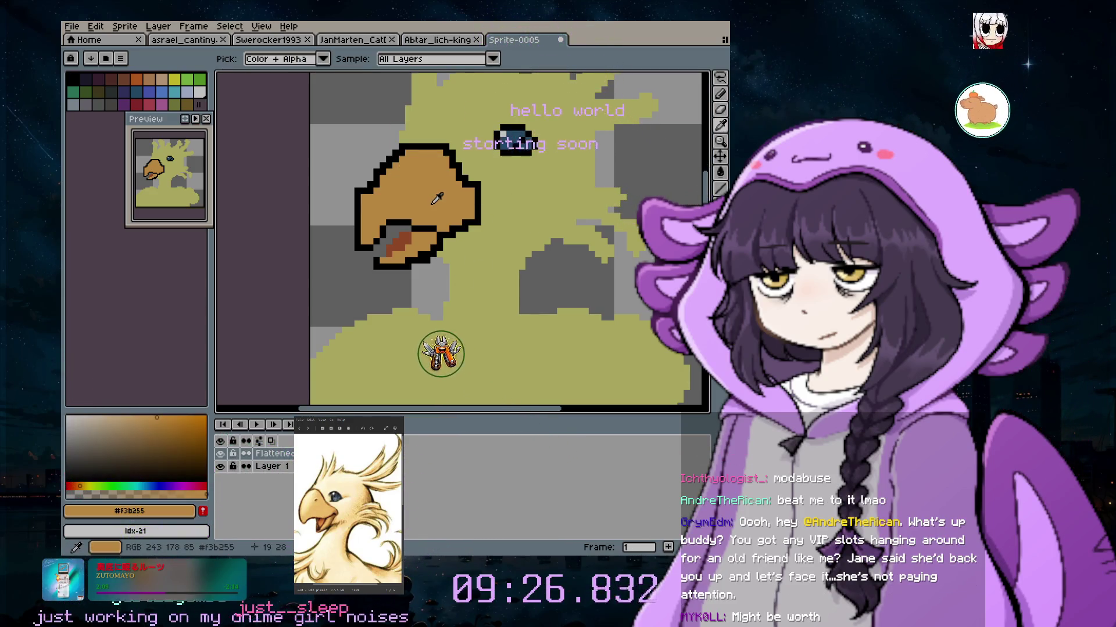
Return to the pencil, eyedrop black from the beak outline, then the yellow-green body #c2dc7d
click(723, 97)
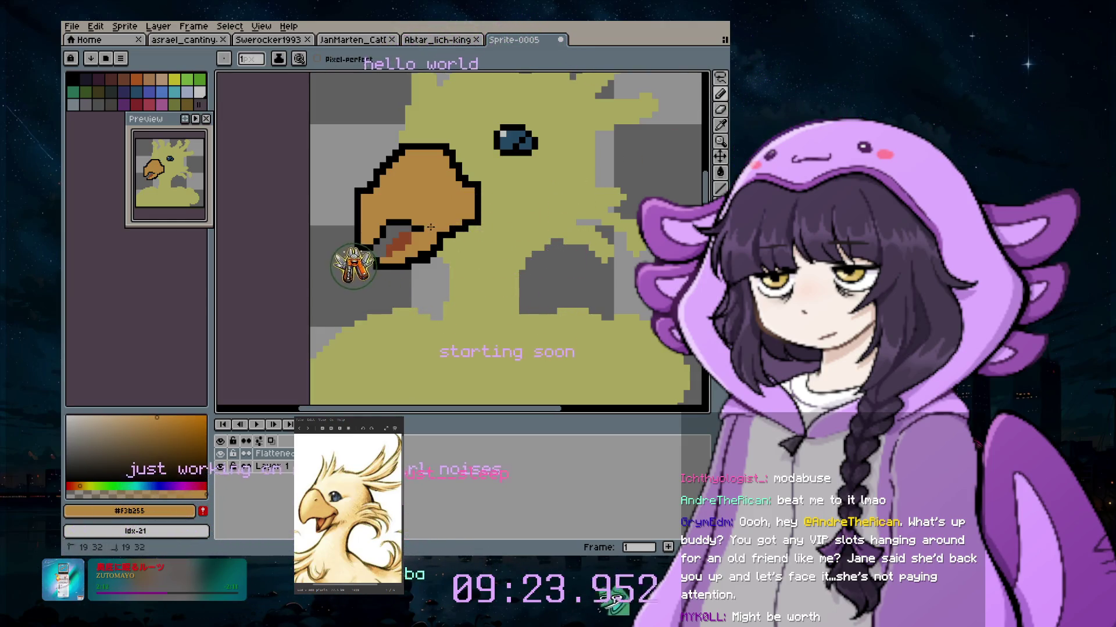
scroll(469, 260, down, 2)
scroll(562, 152, up, 1)
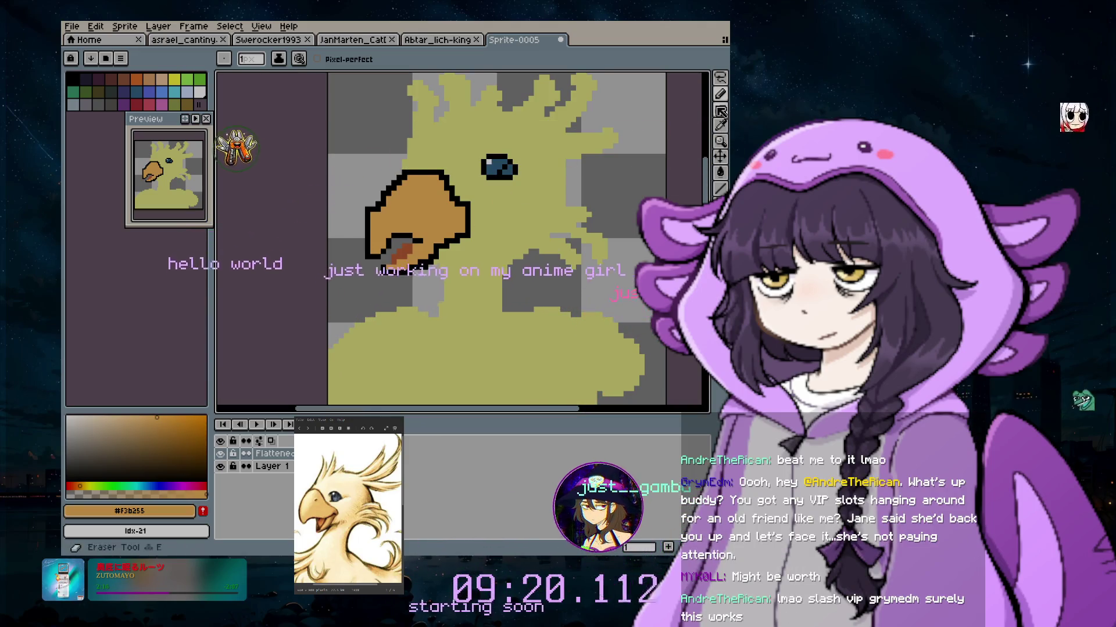
key(alt)
alt+click(466, 194)
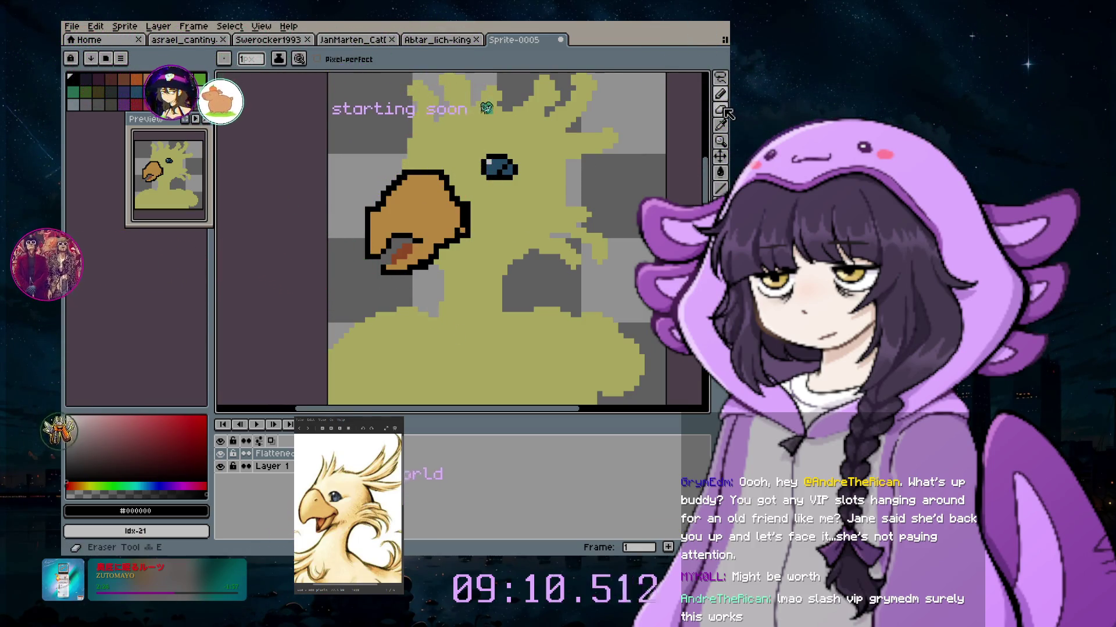
key(i)
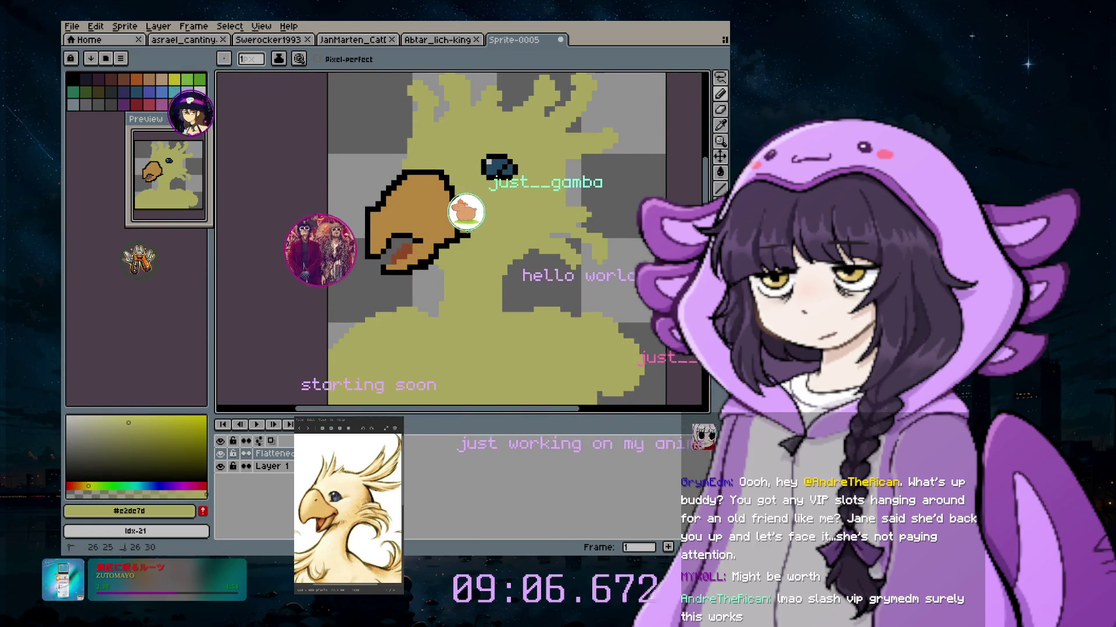
scroll(464, 230, down, 3)
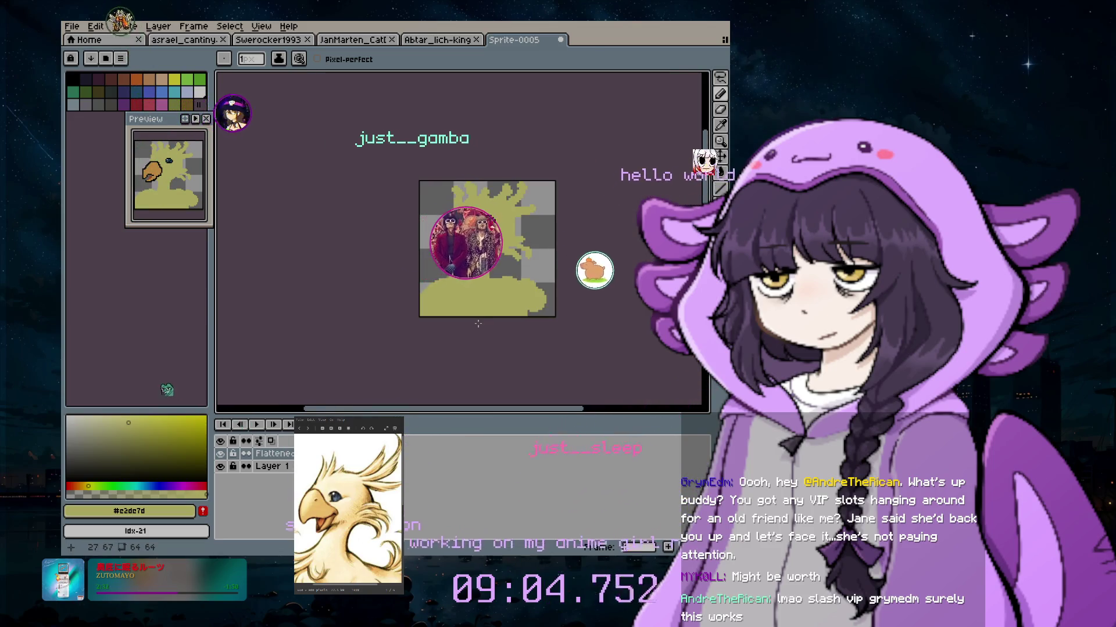
scroll(476, 279, up, 3)
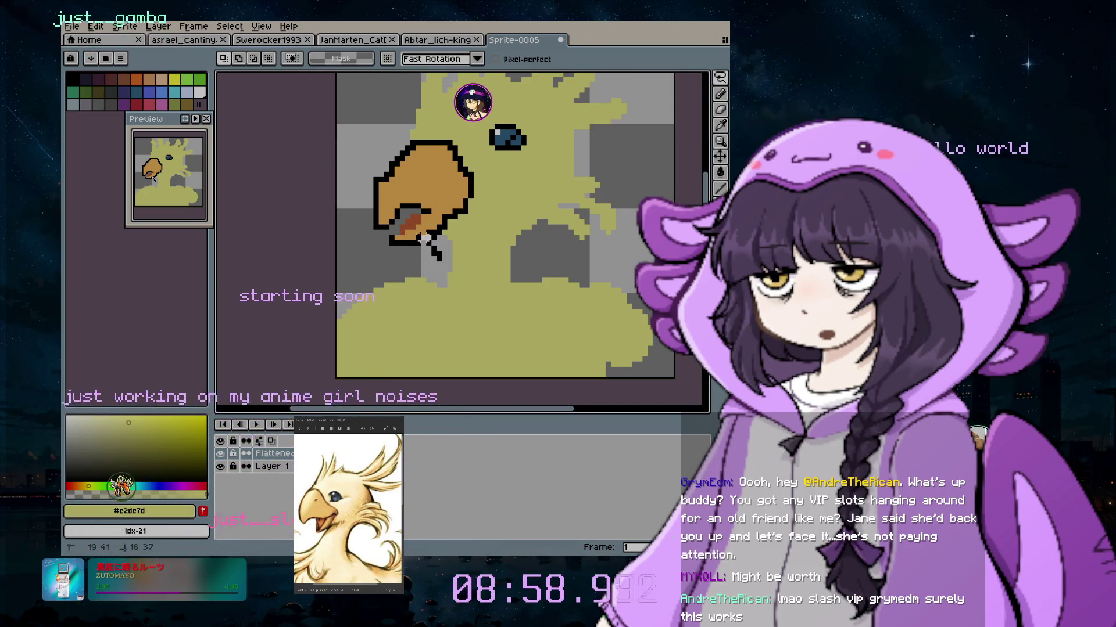
Add black outline pixels below the beak and nudge the lower beak section one pixel right
mouse_move(438, 259)
mouse_down()
mouse_move(360, 242)
mouse_move(423, 242)
mouse_up()
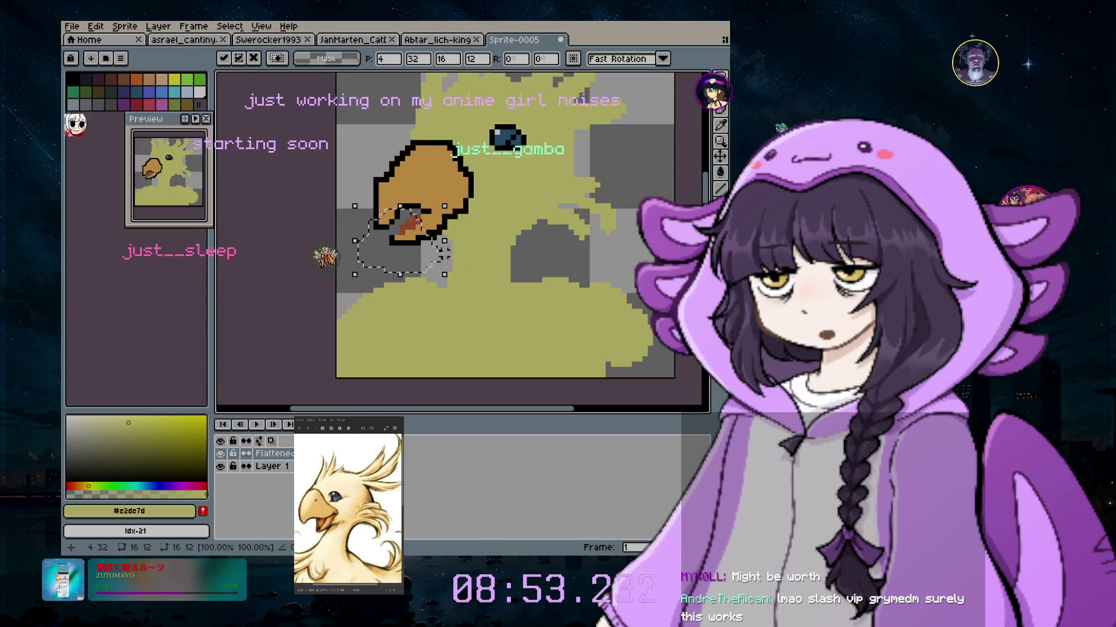
key(Return)
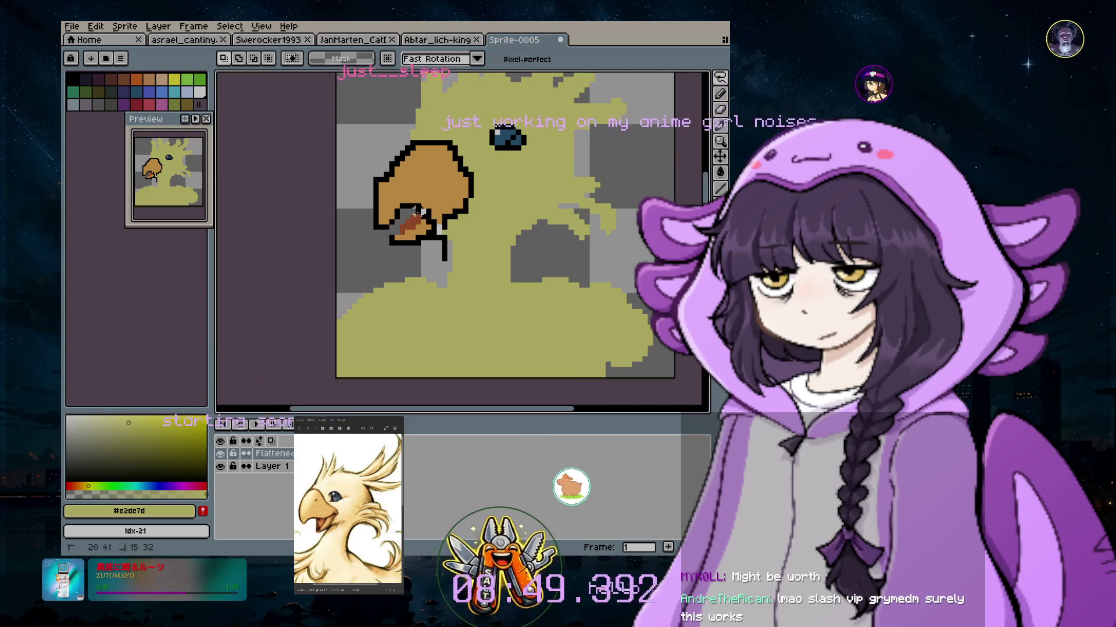
drag(421, 247, 423, 244)
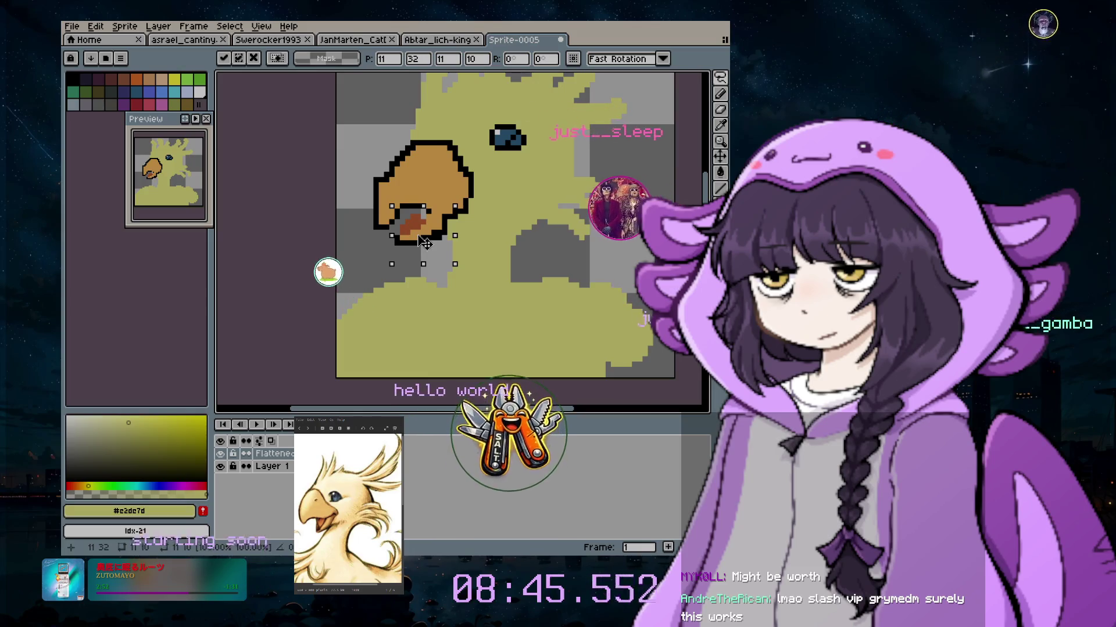
click(720, 110)
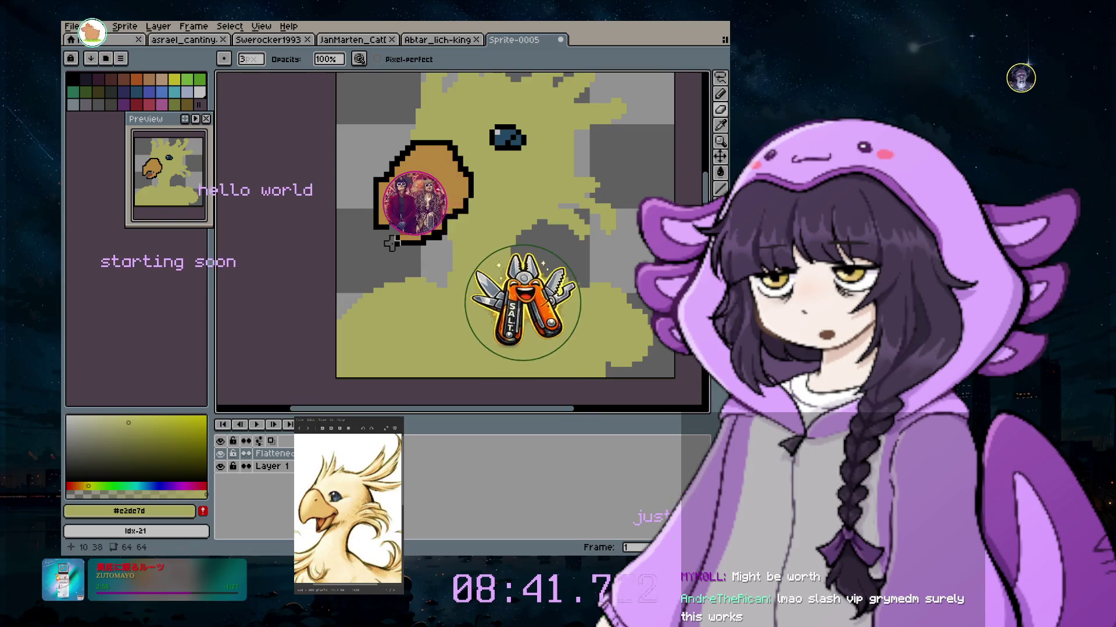
Clear the selection, sample the beak orange #f3b255, then eyedrop black from the beak outline
key(ctrl+d)
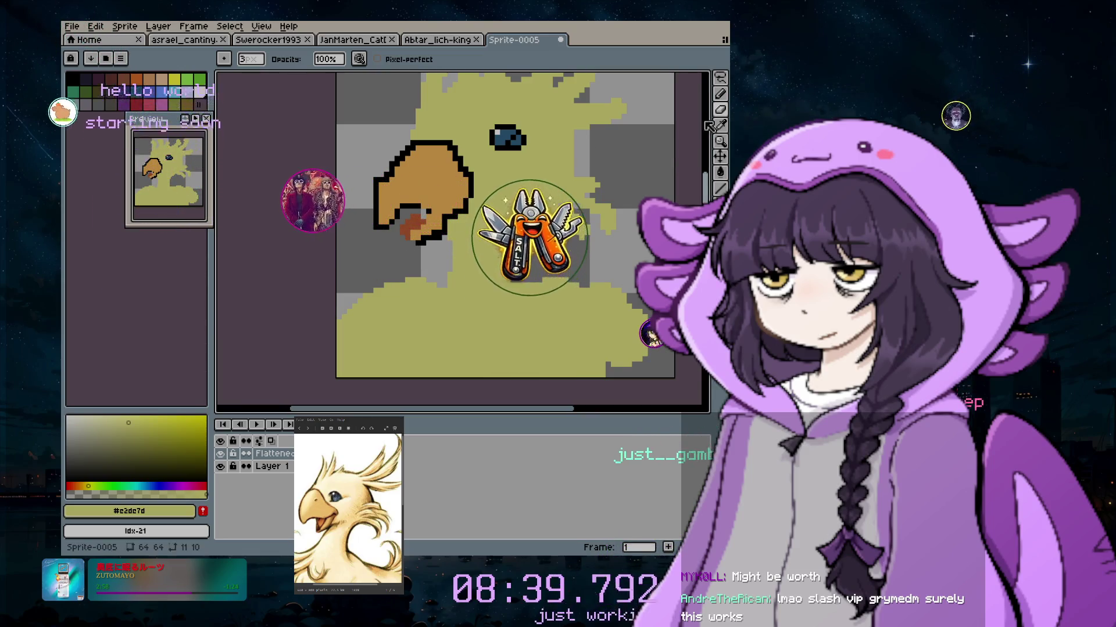
click(720, 125)
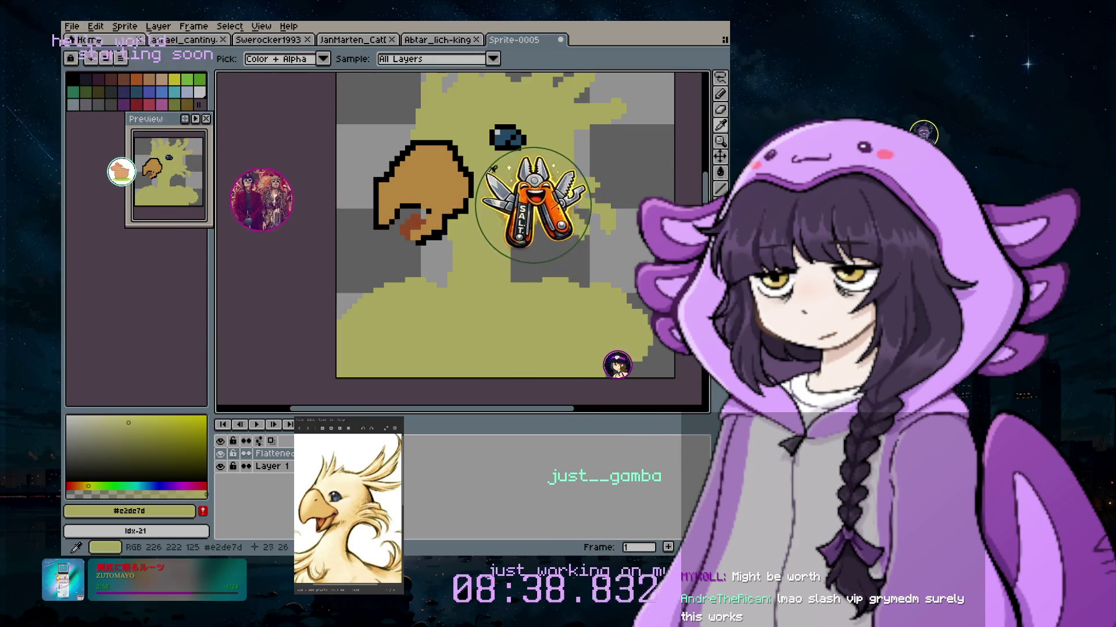
click(721, 97)
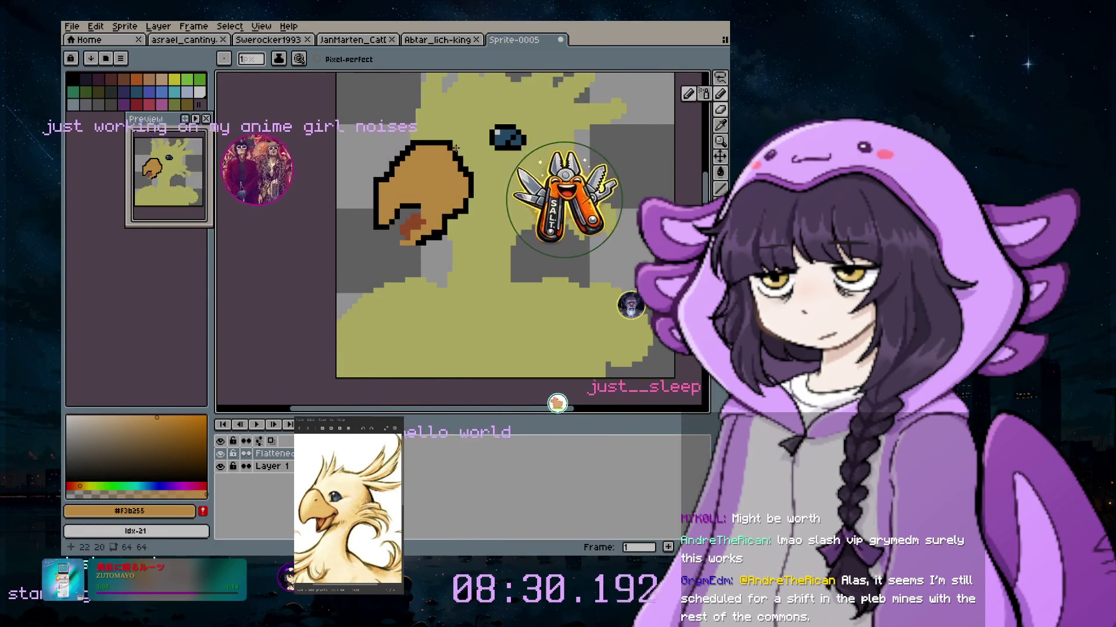
key(i)
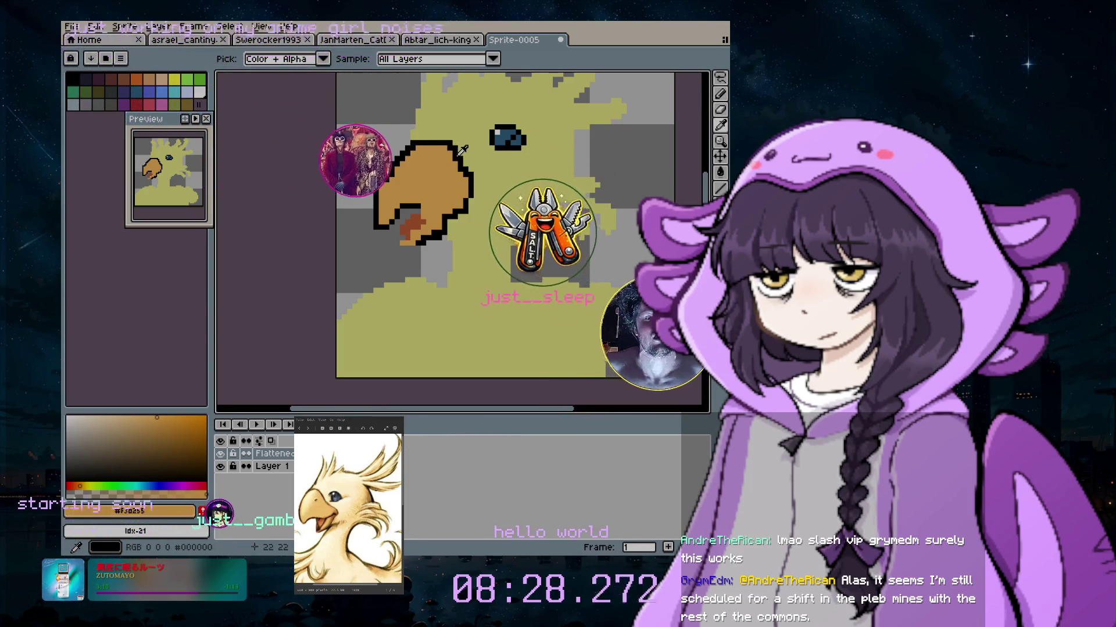
click(462, 150)
key(b)
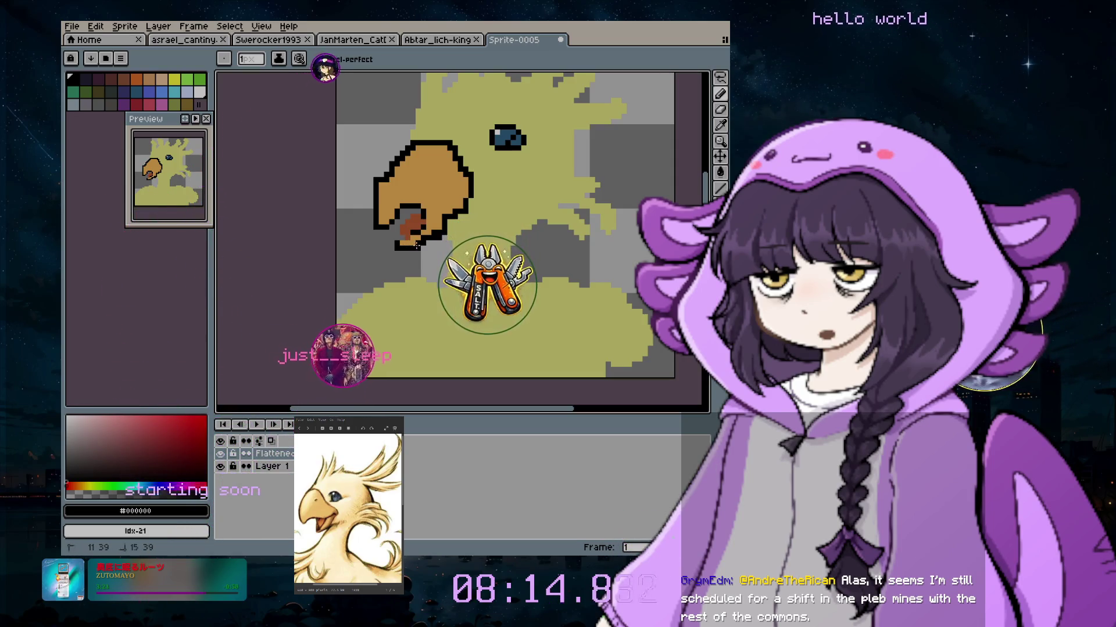
scroll(416, 274, down, 1)
scroll(425, 267, down, 1)
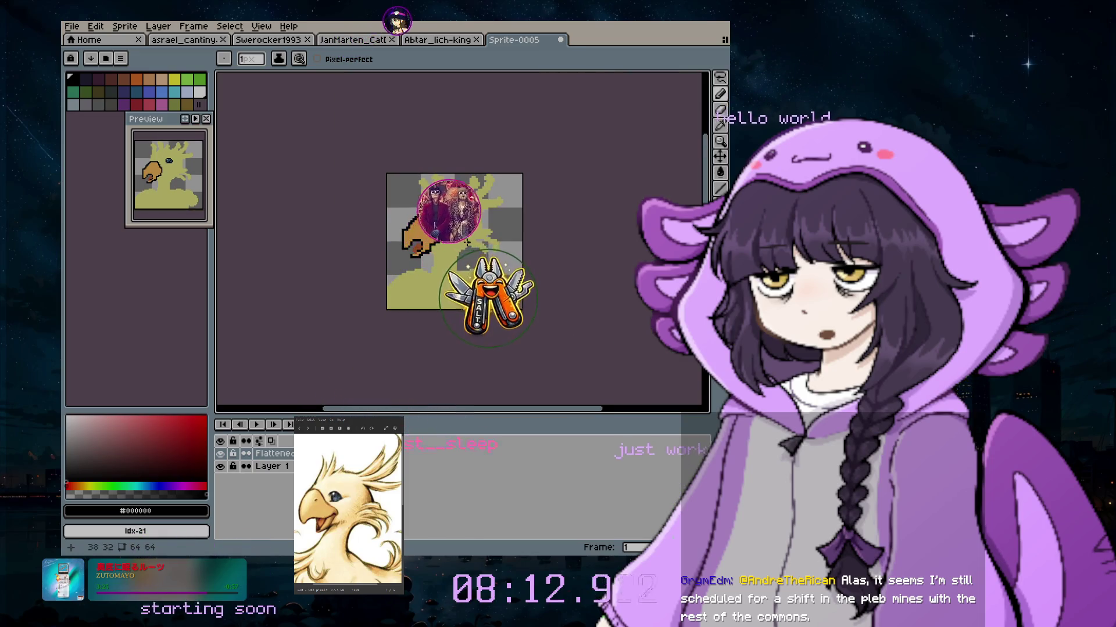
scroll(467, 242, up, 1)
scroll(426, 263, up, 1)
scroll(389, 274, up, 1)
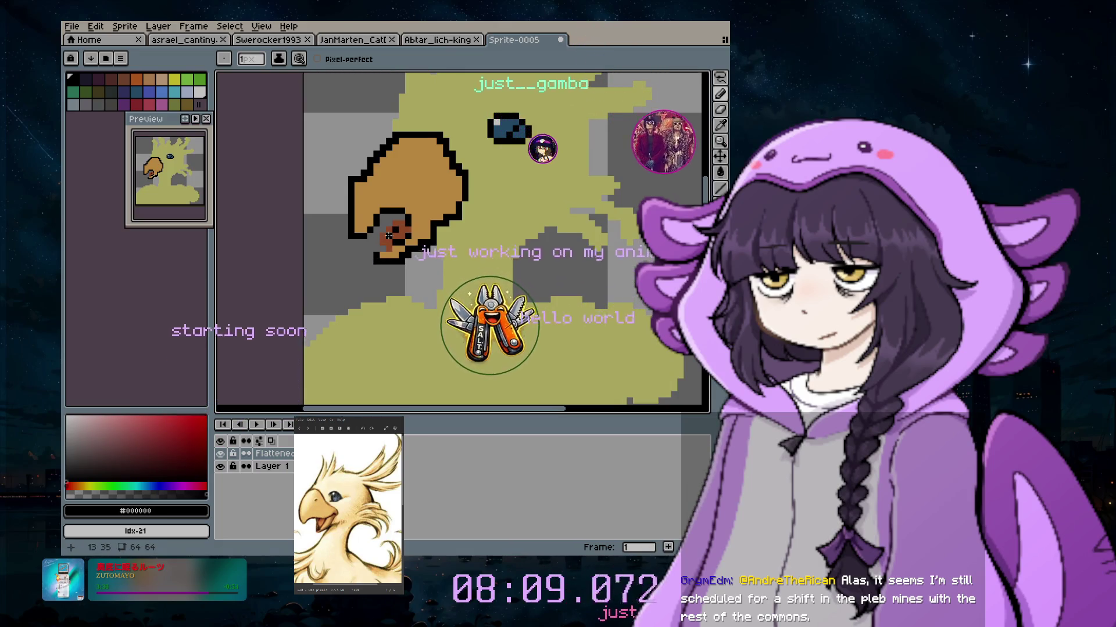
scroll(369, 306, down, 3)
scroll(470, 299, up, 2)
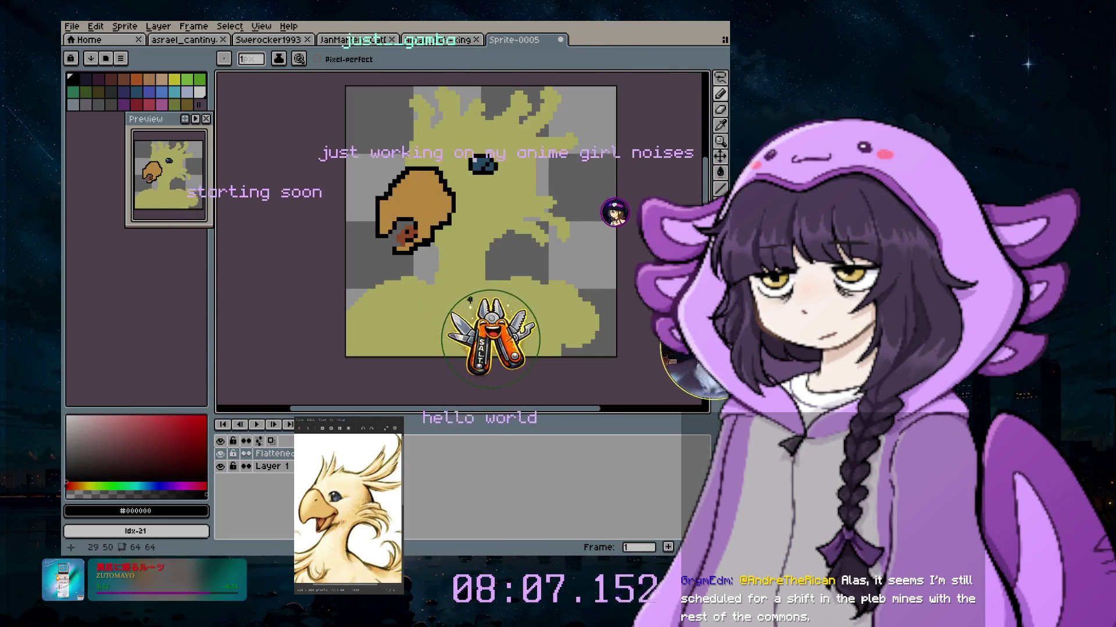
scroll(498, 222, down, 1)
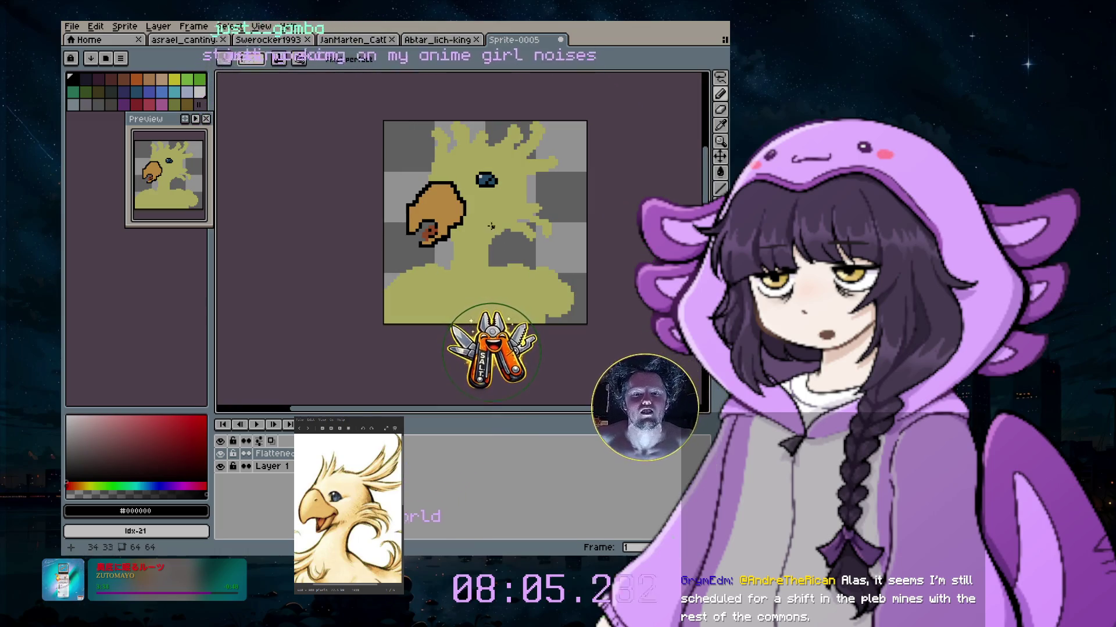
scroll(498, 223, up, 1)
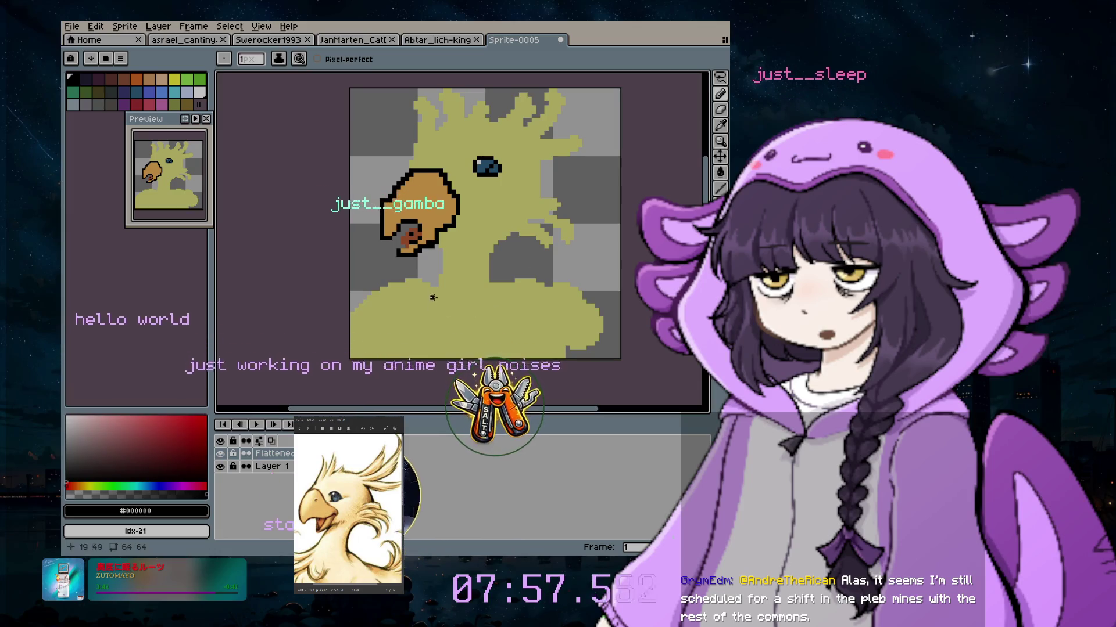
scroll(412, 286, up, 2)
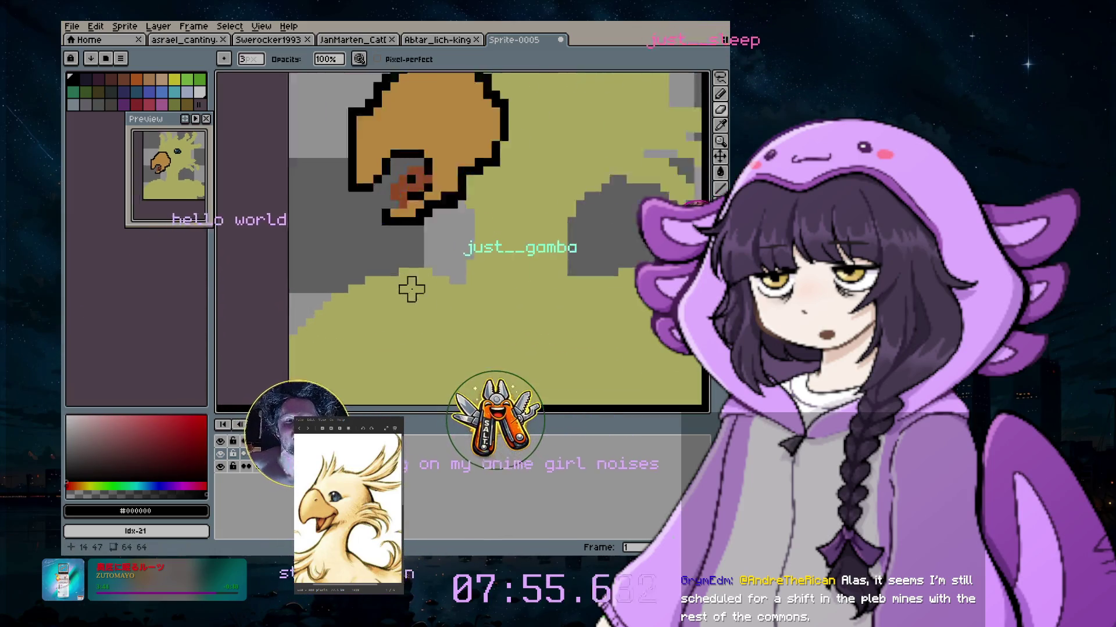
Set a 1-pixel eraser and erase the brown mouth pixels inside the lower beak
scroll(442, 277, down, 2)
key(plus)
key(plus)
key(plus)
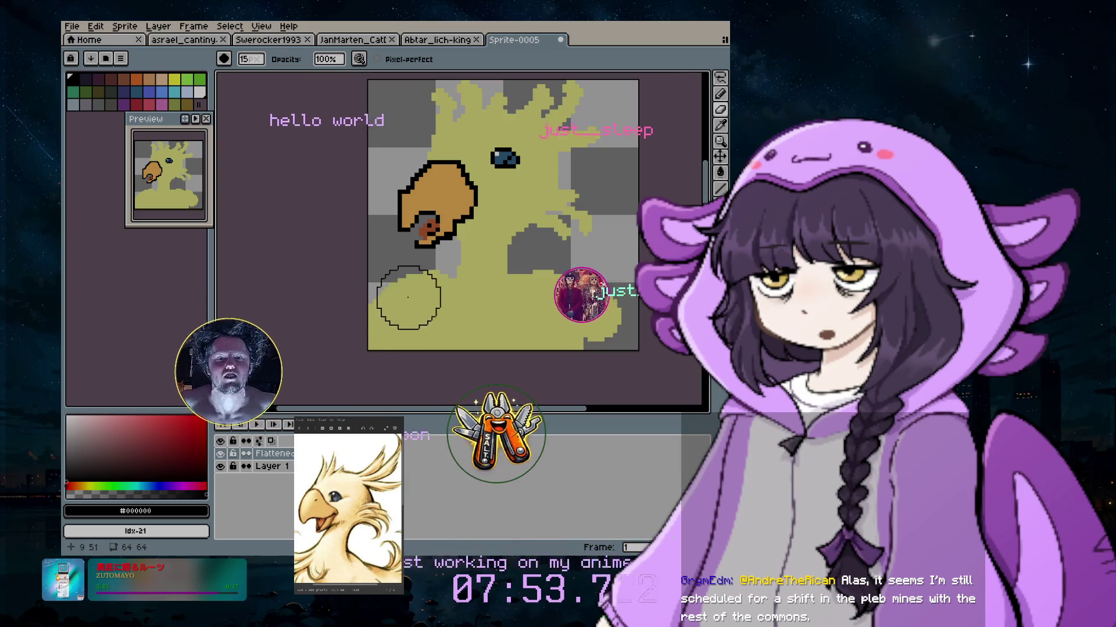
scroll(401, 228, up, 1)
scroll(401, 229, up, 1)
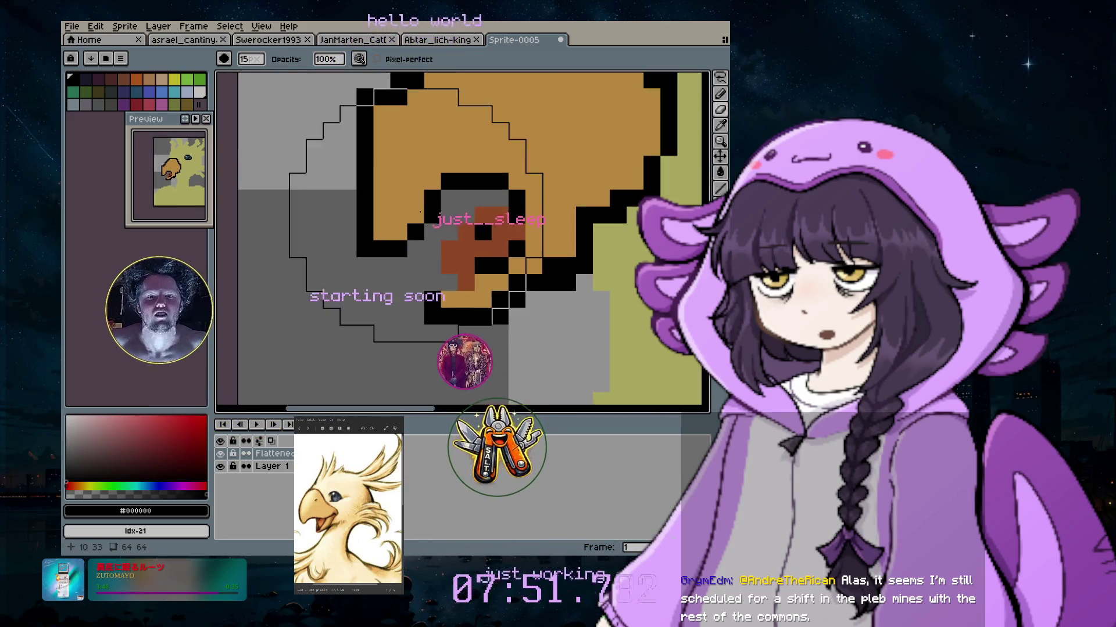
scroll(401, 229, up, 2)
scroll(400, 228, down, 2)
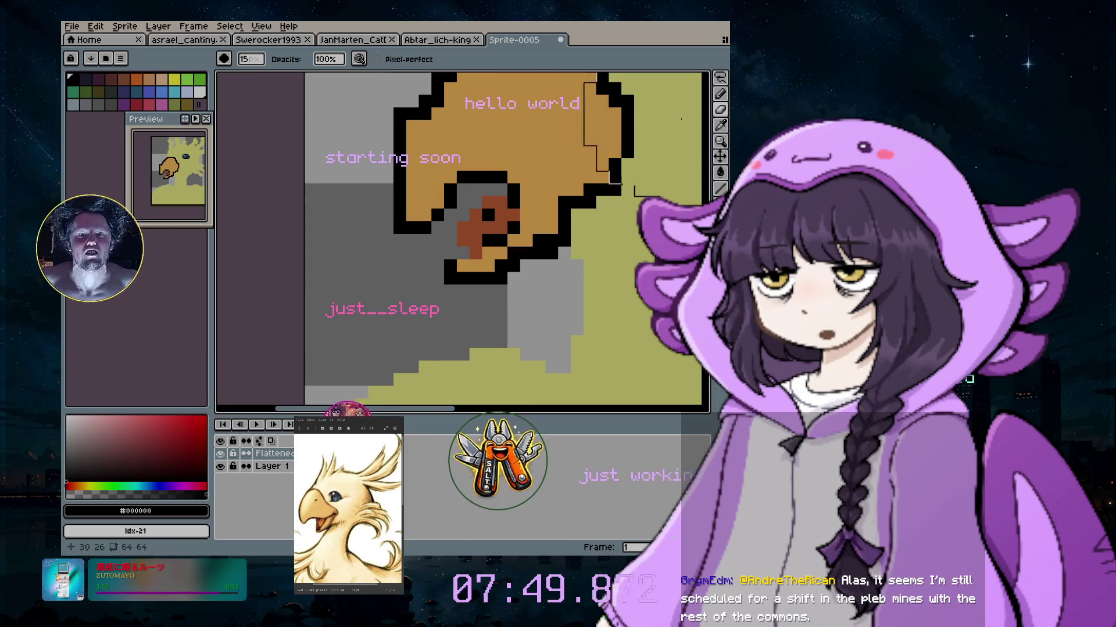
key(minus)
key(minus)
key(minus)
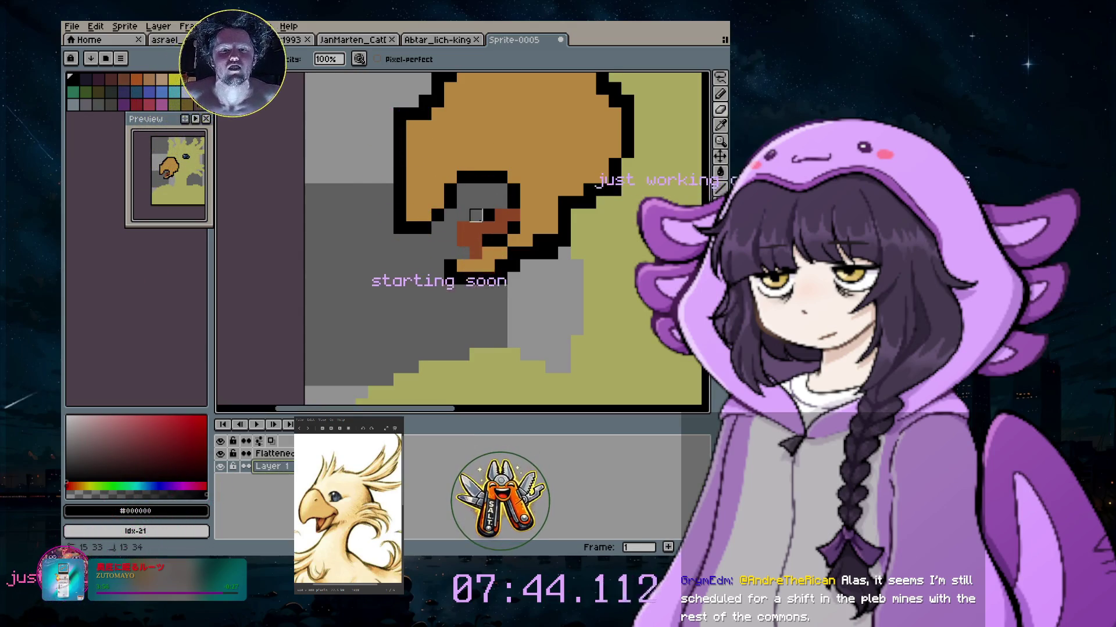
drag(476, 227, 488, 228)
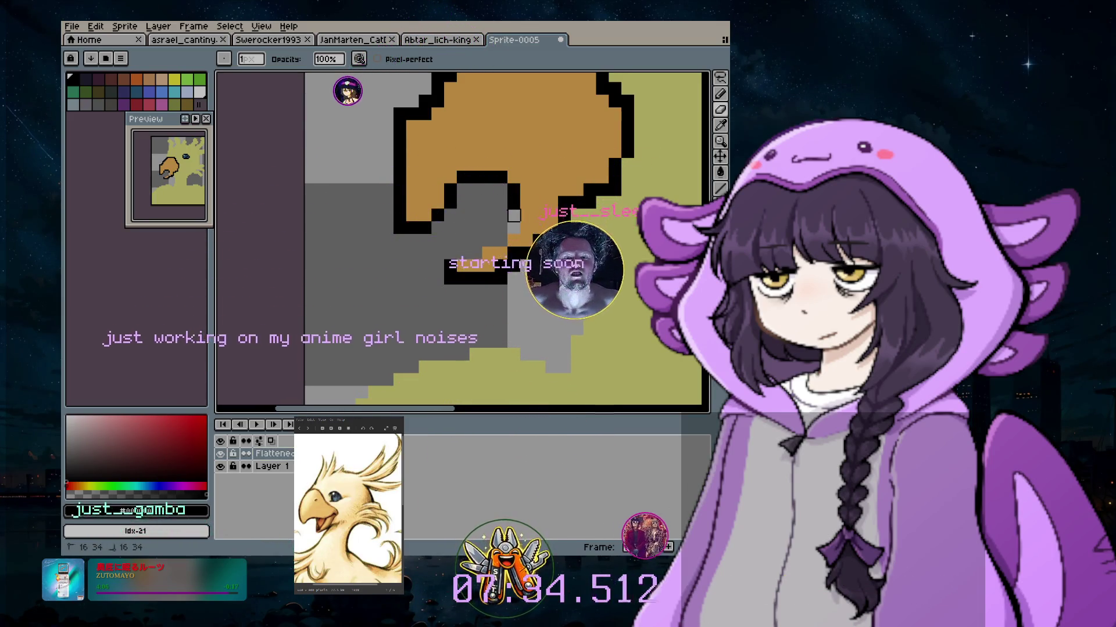
Erase the stray black pixel under the beak and zoom out to review the hooked beak
click(514, 203)
scroll(514, 203, down, 4)
scroll(506, 232, down, 2)
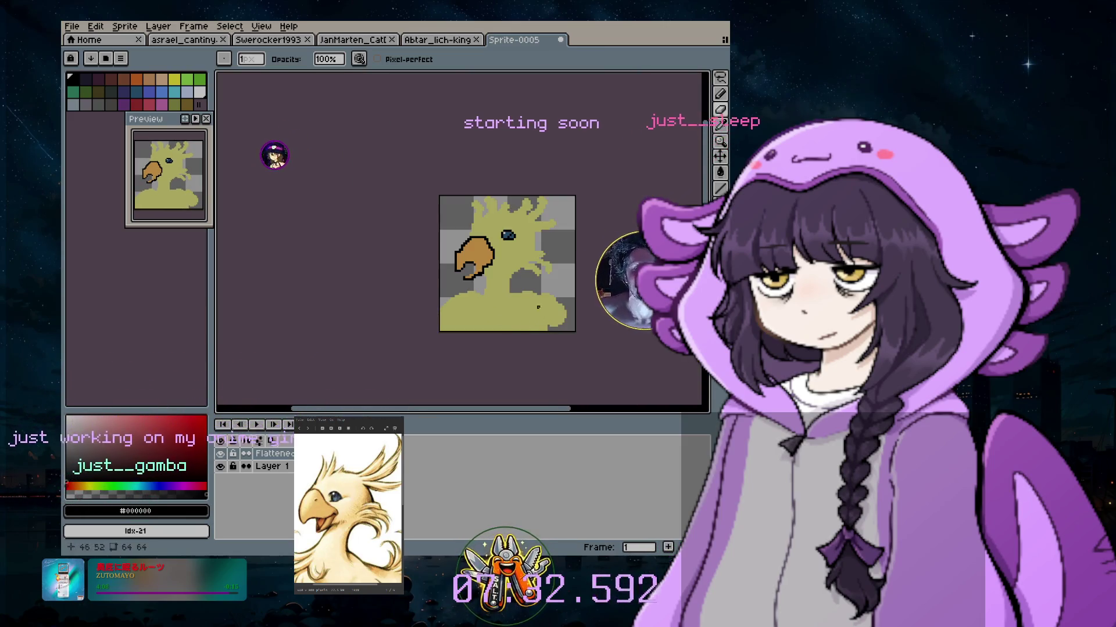
scroll(500, 259, up, 1)
scroll(499, 259, up, 2)
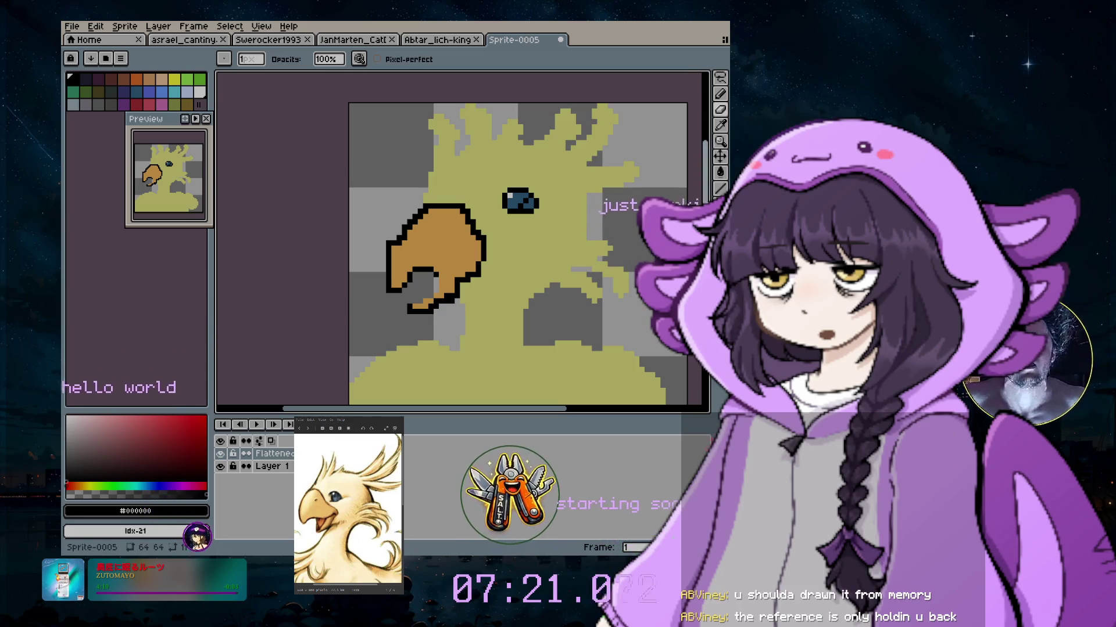
scroll(462, 238, down, 3)
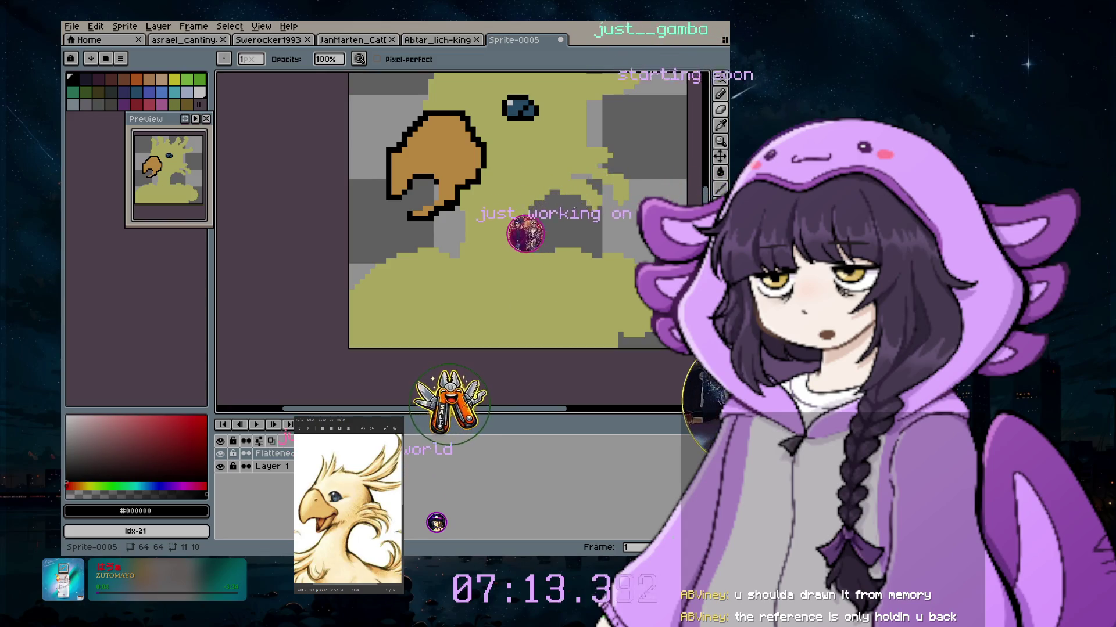
scroll(626, 235, up, 1)
scroll(563, 106, down, 2)
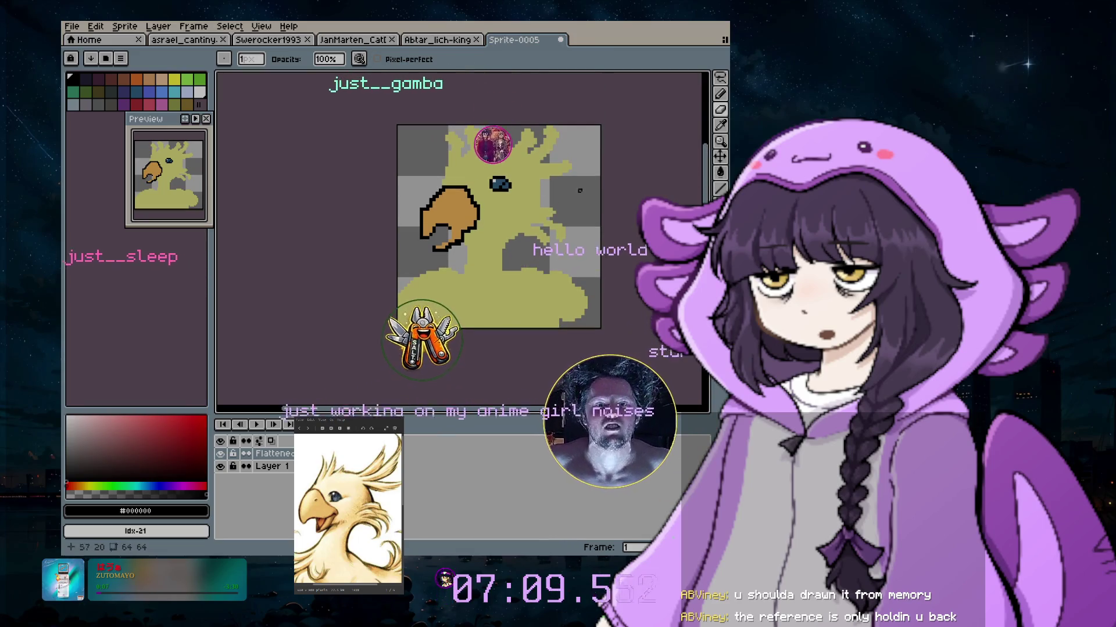
scroll(406, 175, up, 1)
scroll(405, 174, up, 1)
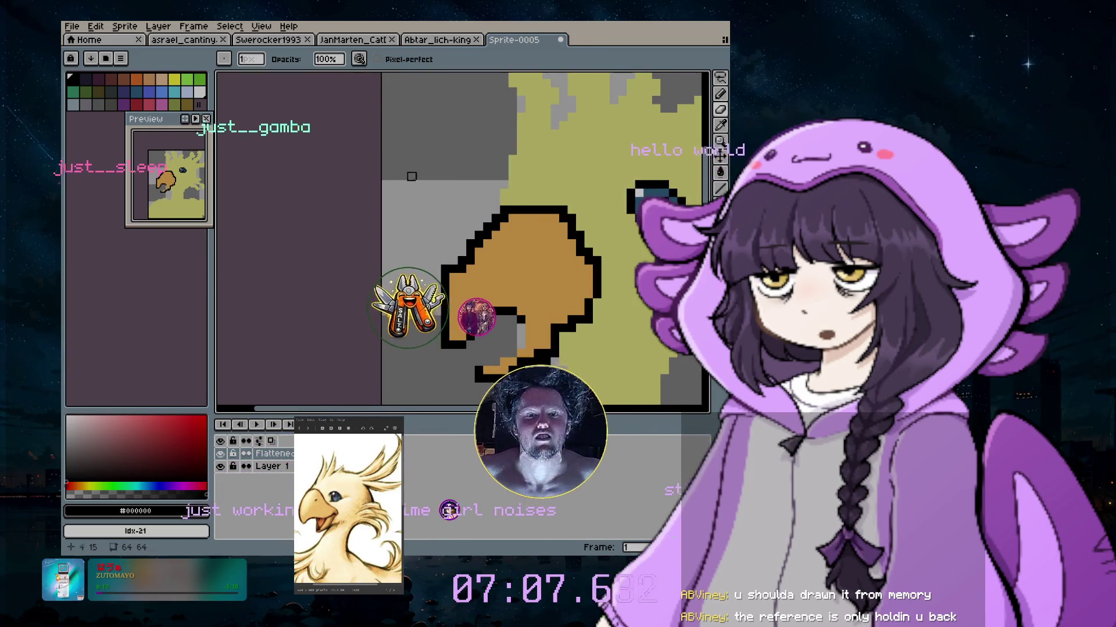
Sample the beak orange and refill the beak's lower-left edge over its old outline
click(720, 93)
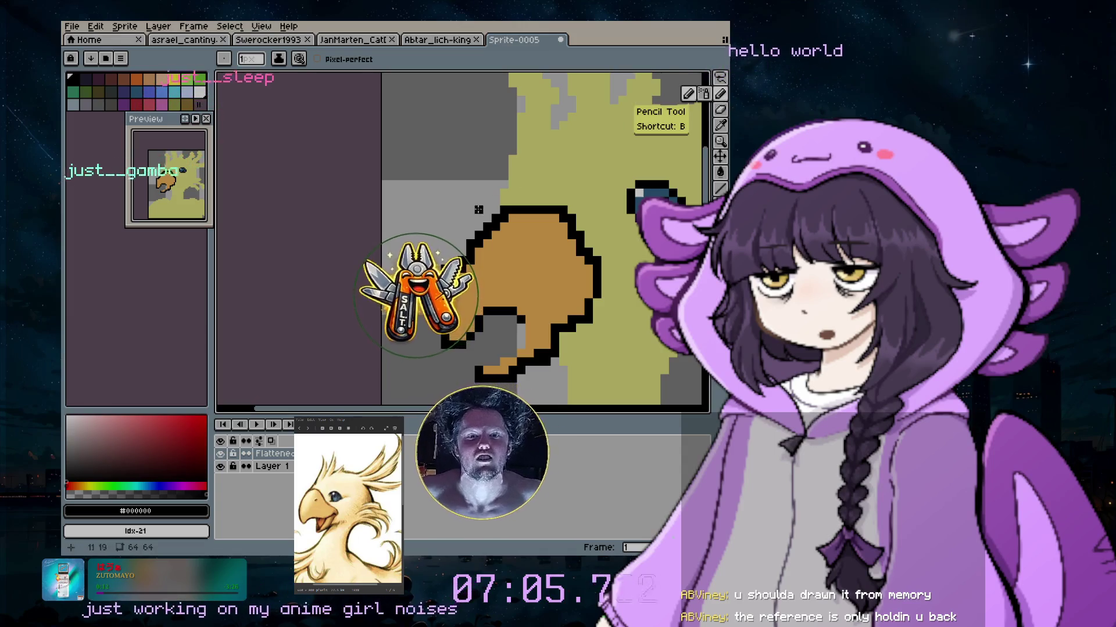
click(719, 125)
click(523, 262)
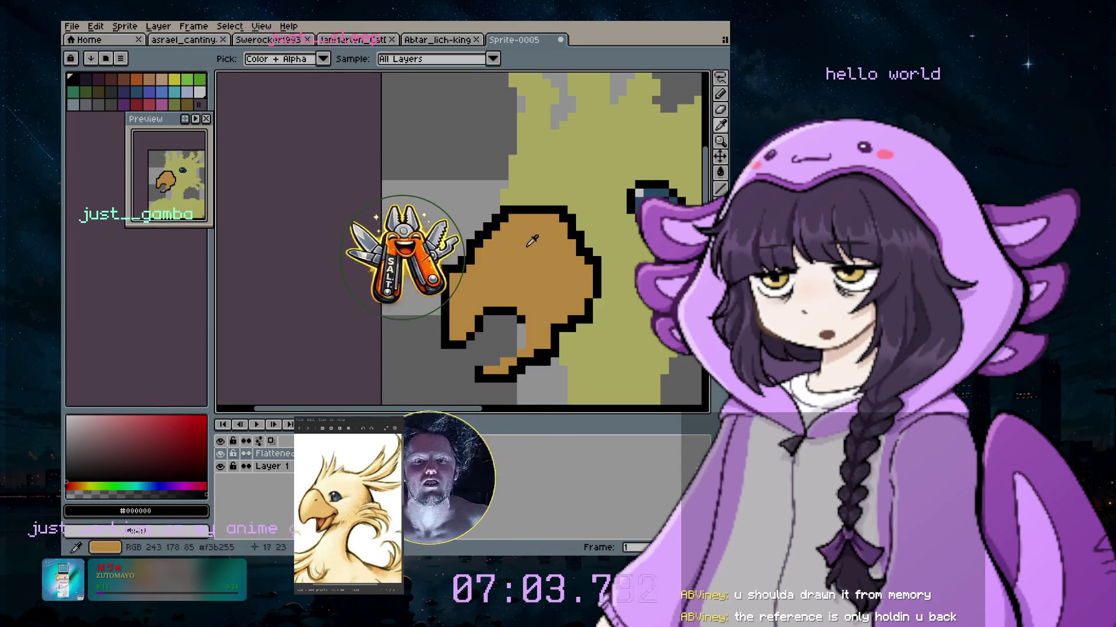
click(720, 93)
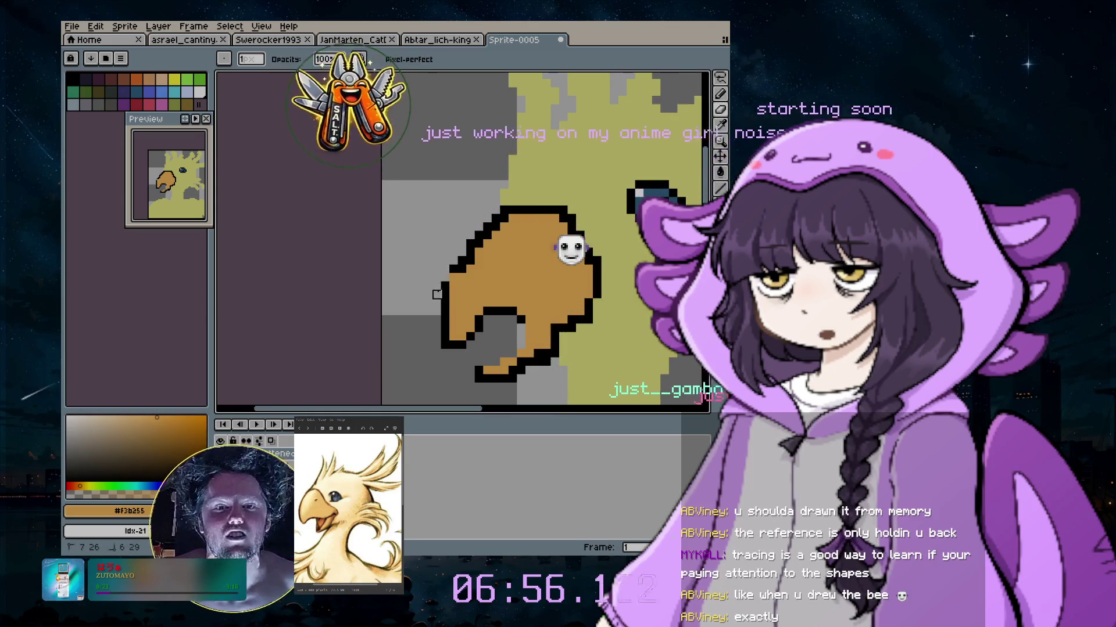
drag(437, 294, 462, 346)
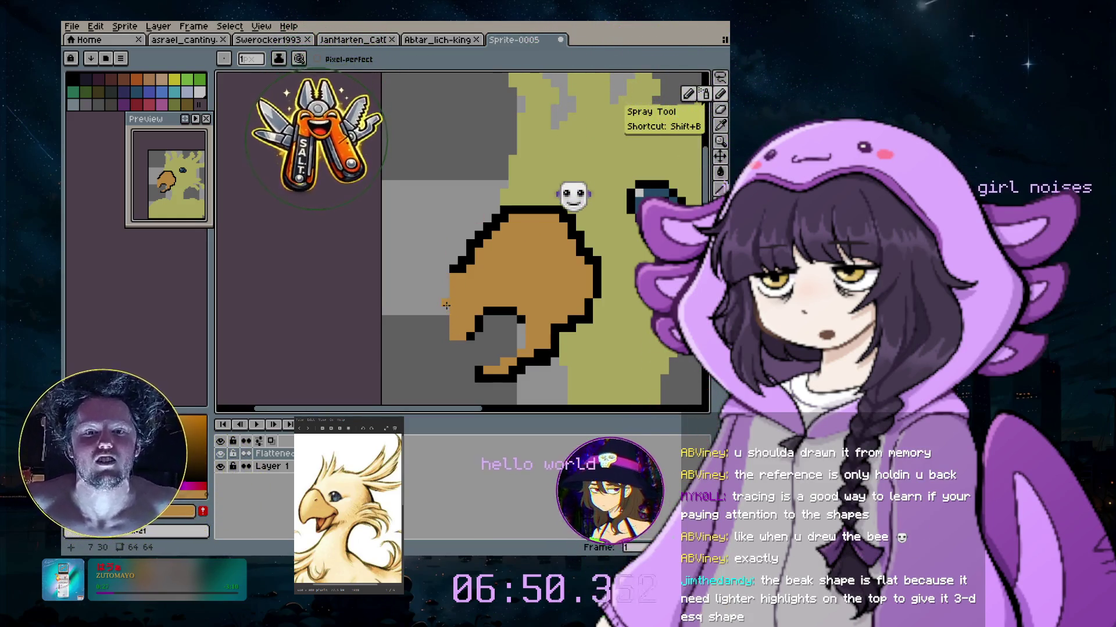
drag(446, 306, 449, 331)
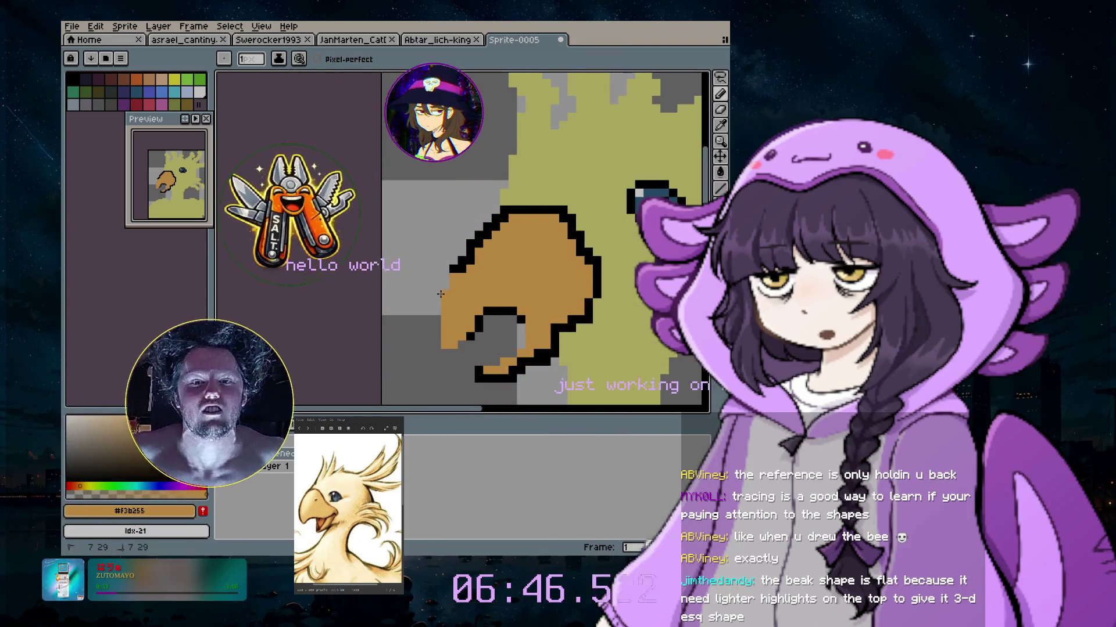
Eyedrop black and draw a new outline down the beak's left edge
key(i)
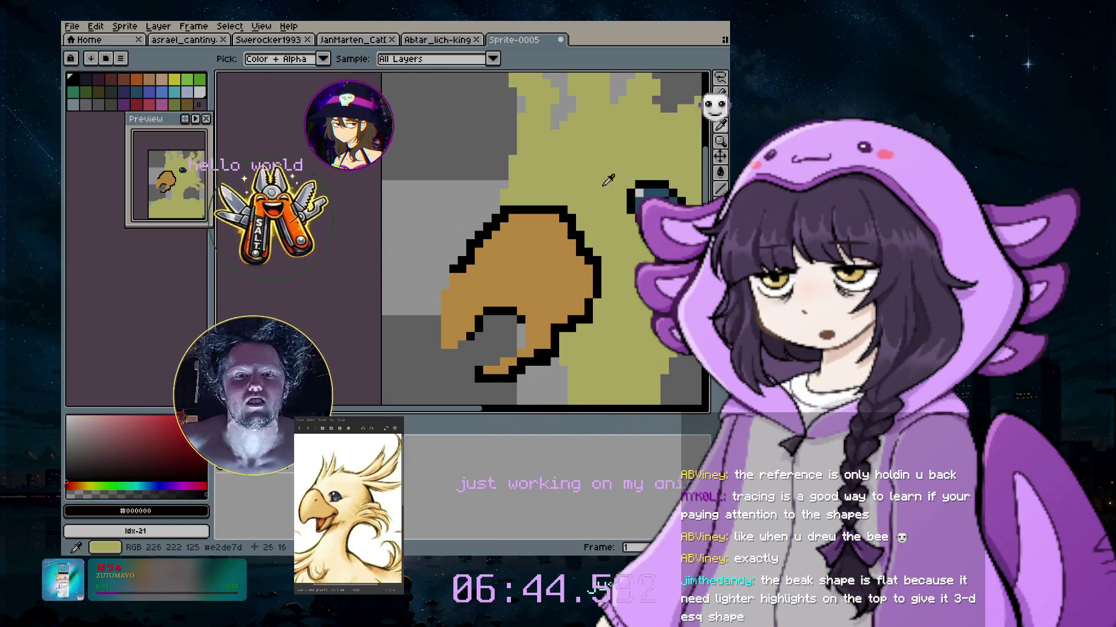
key(b)
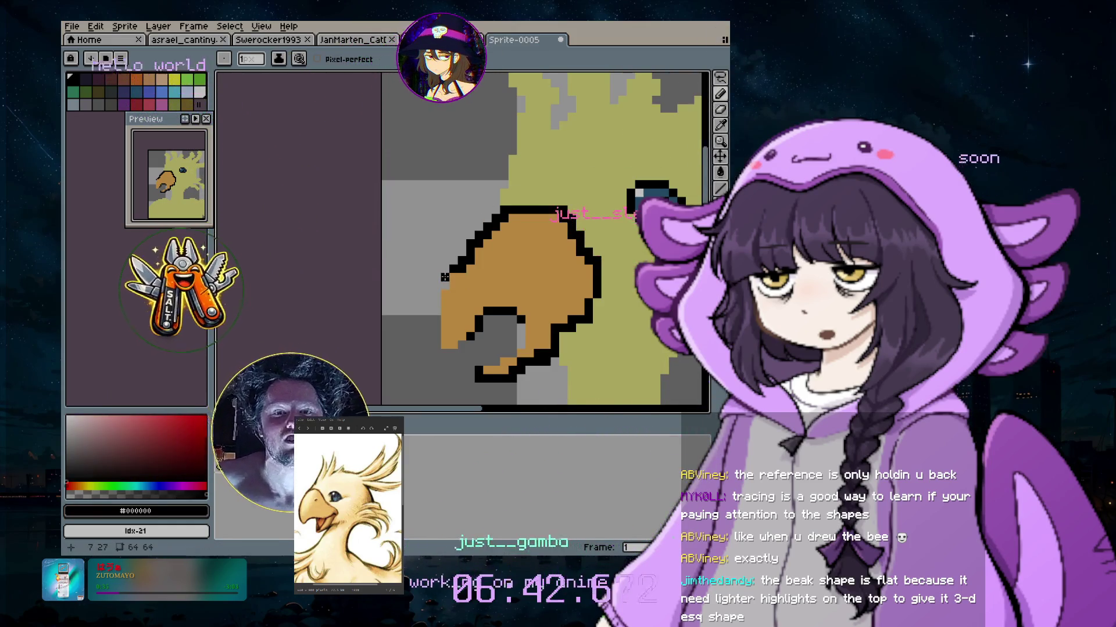
drag(444, 277, 438, 343)
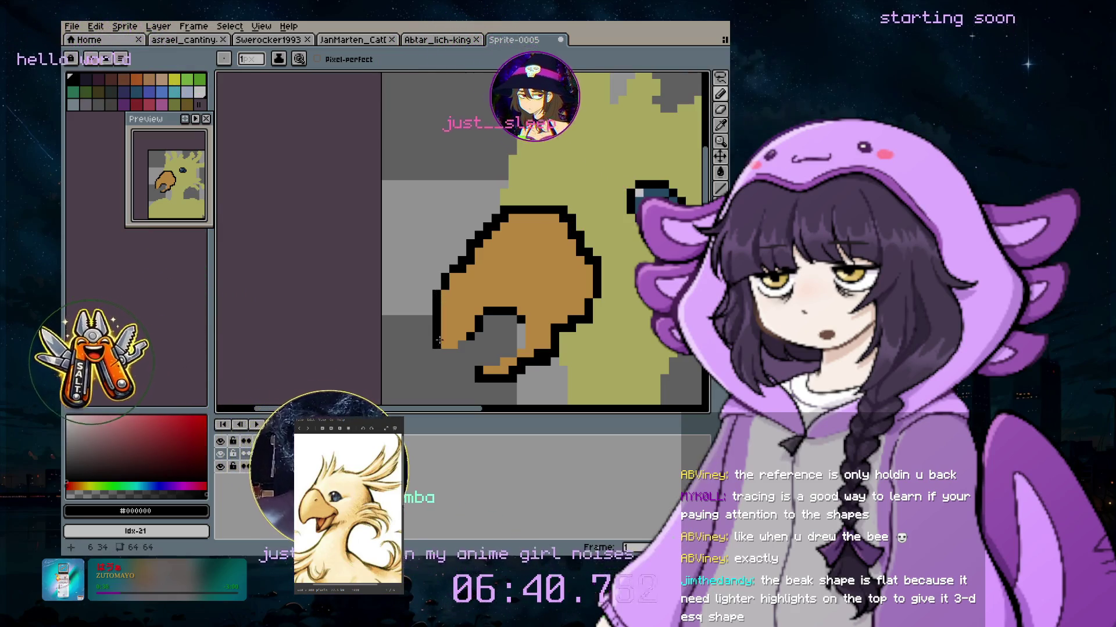
scroll(503, 324, down, 2)
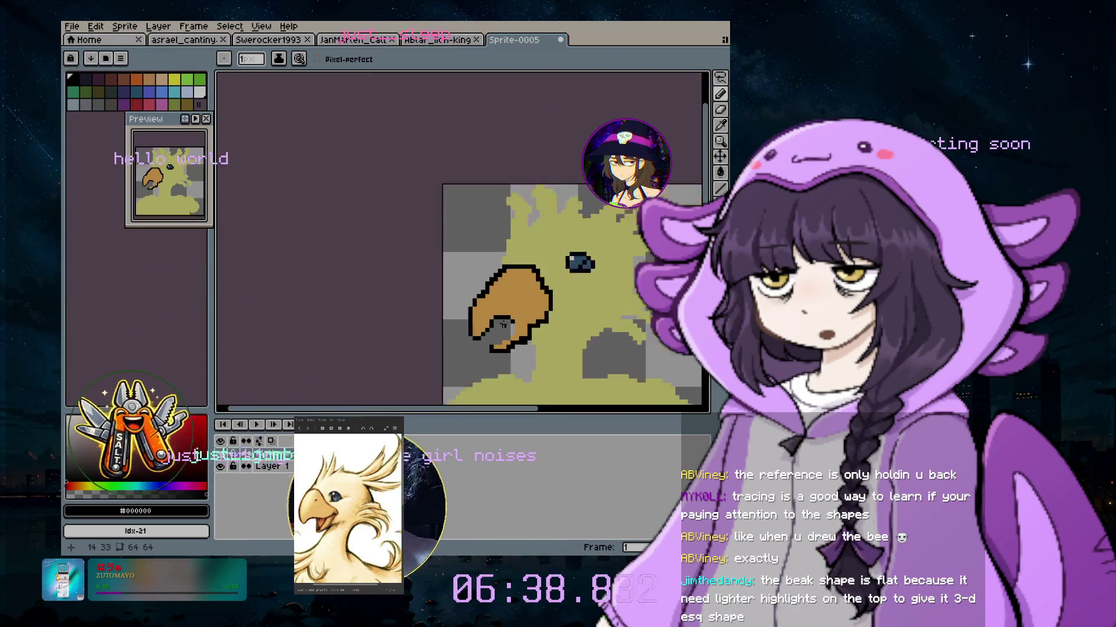
Sample the beak orange, then wipe the head, eye and beak with a 41-pixel eraser
scroll(503, 325, up, 1)
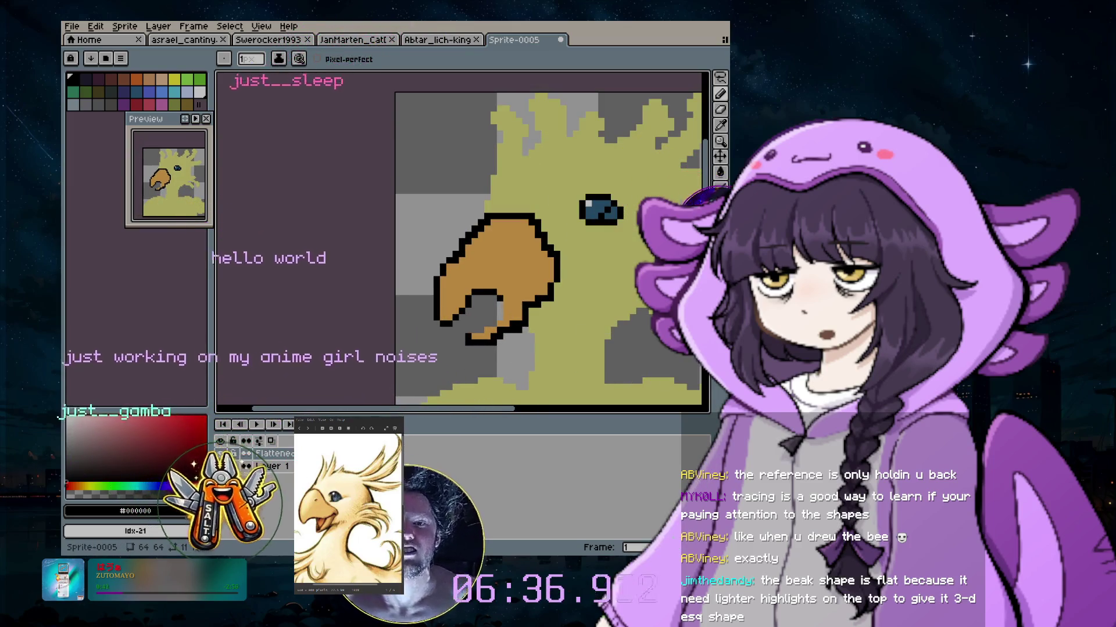
click(720, 125)
click(500, 262)
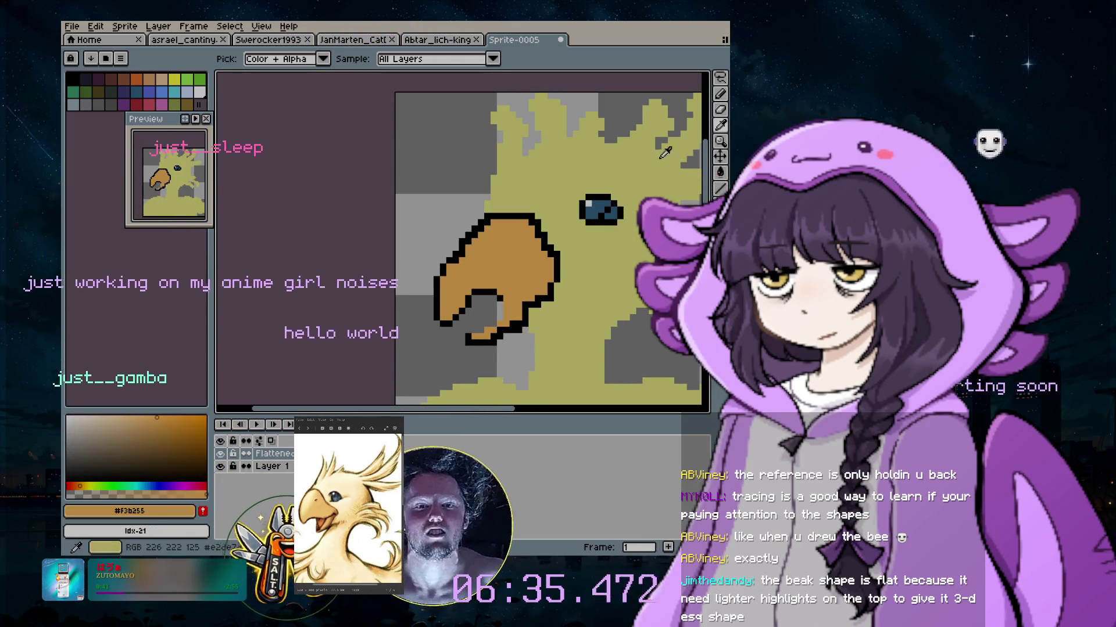
click(721, 94)
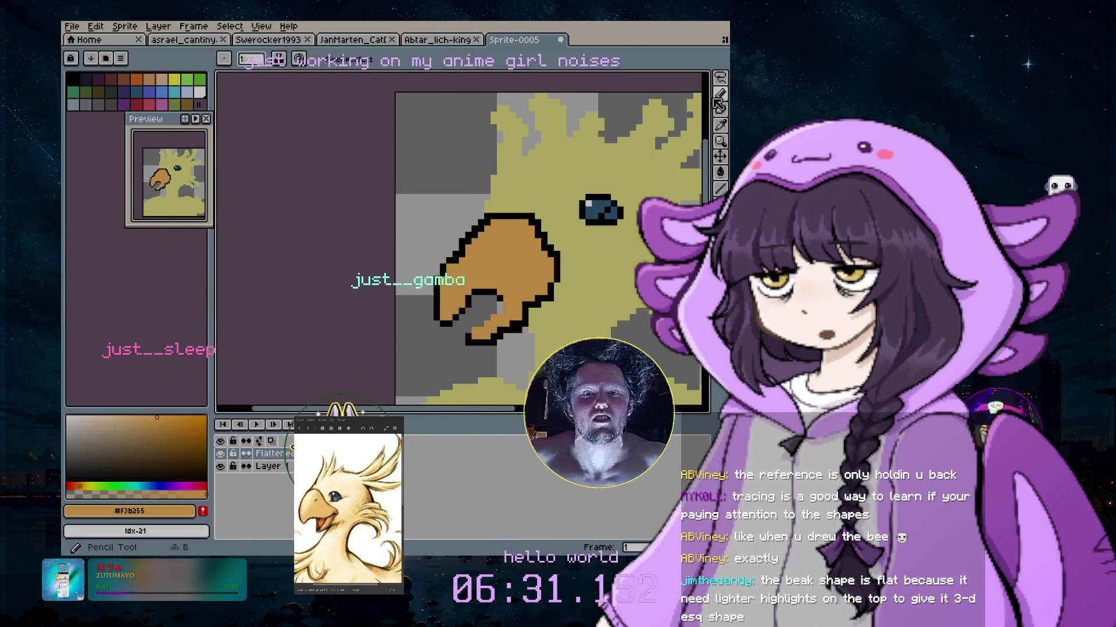
scroll(575, 272, down, 1)
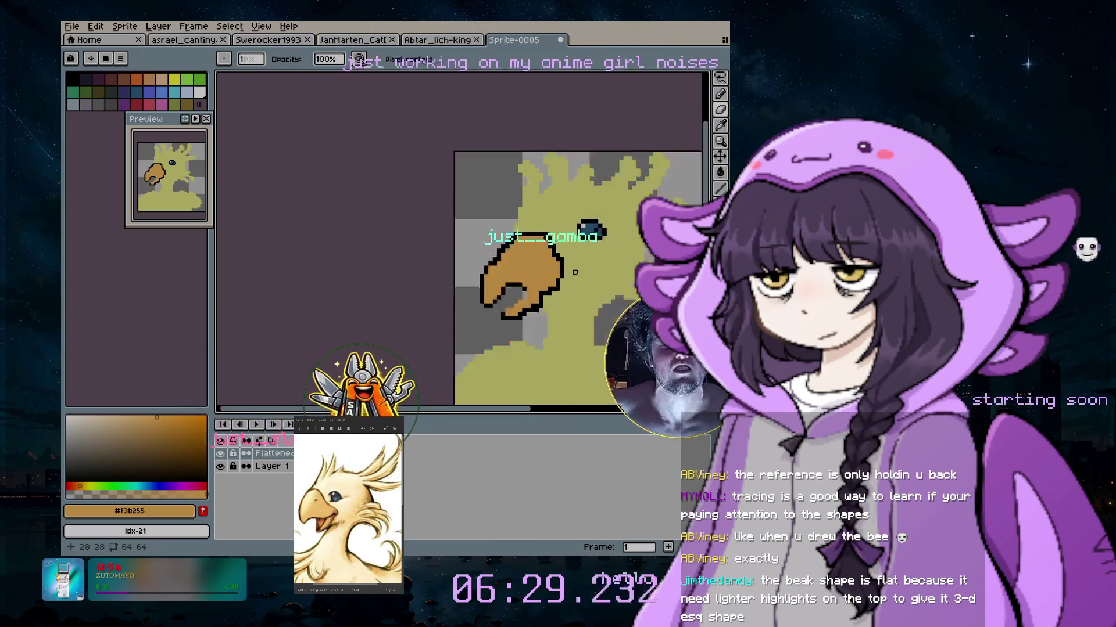
scroll(576, 273, down, 1)
scroll(573, 233, up, 2)
scroll(570, 195, down, 1)
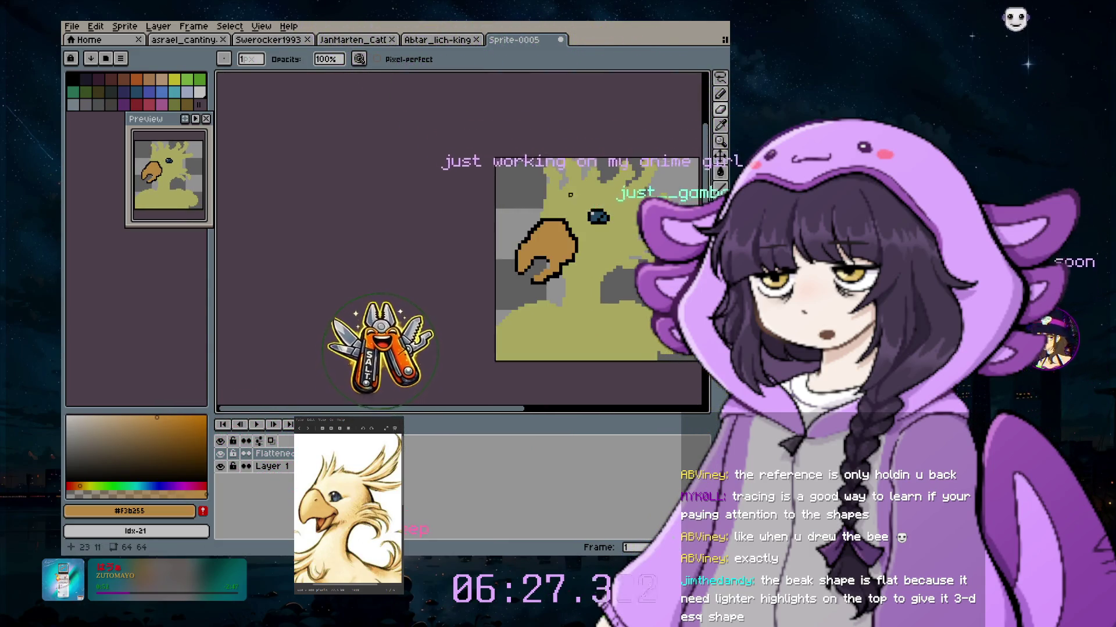
scroll(605, 290, up, 1)
scroll(630, 322, down, 1)
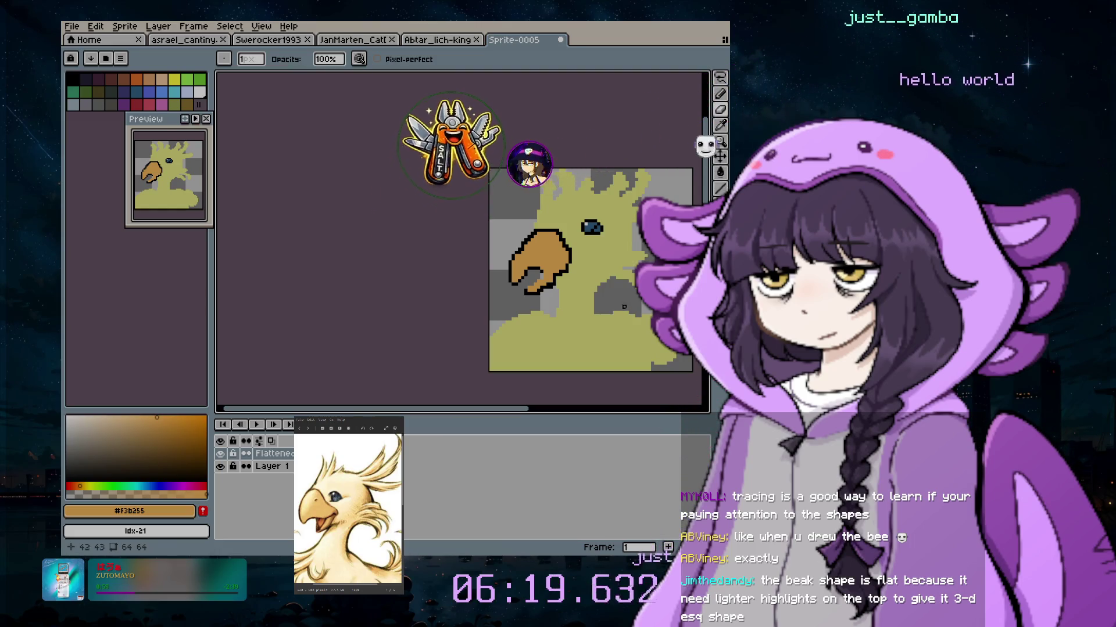
scroll(584, 281, up, 1)
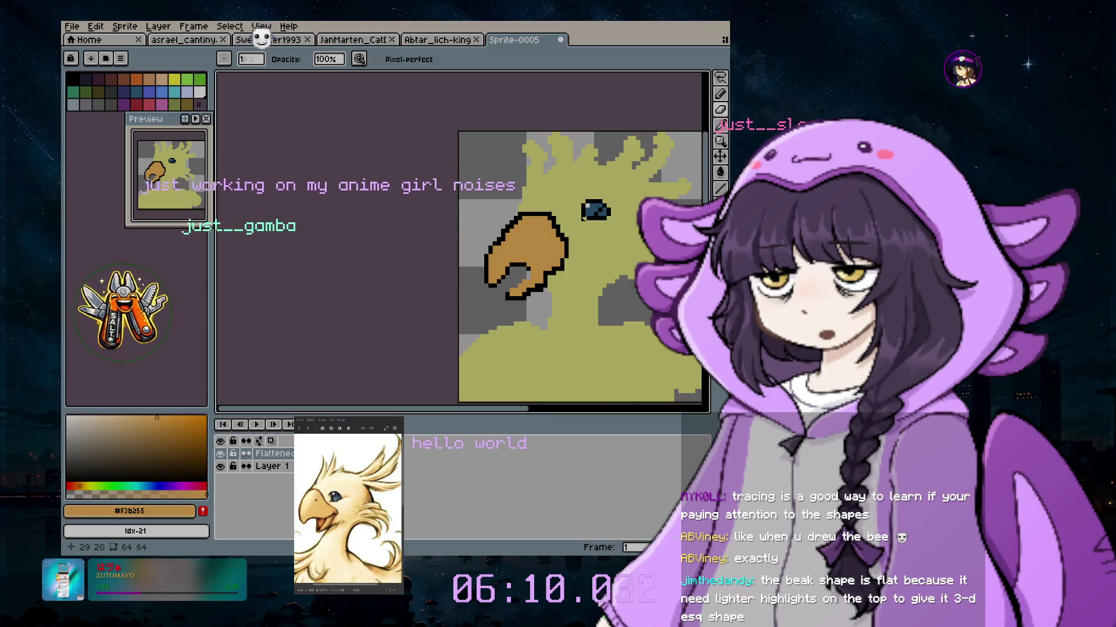
key(e)
drag(558, 186, 581, 366)
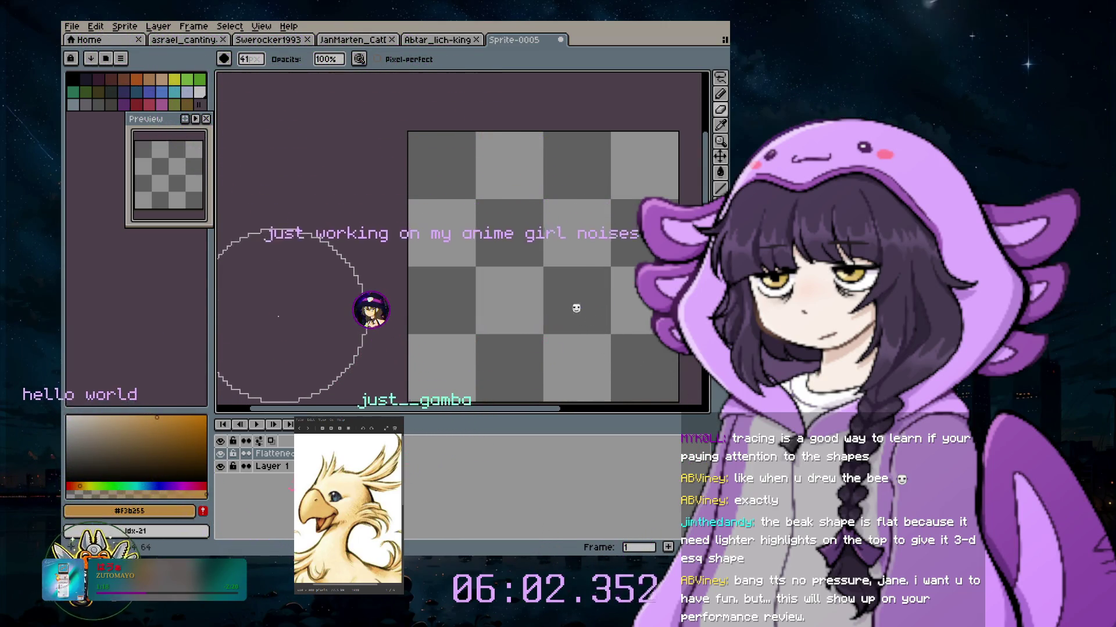
Switch back to the Pencil and make dark red (palette index 27) the drawing colour
click(718, 93)
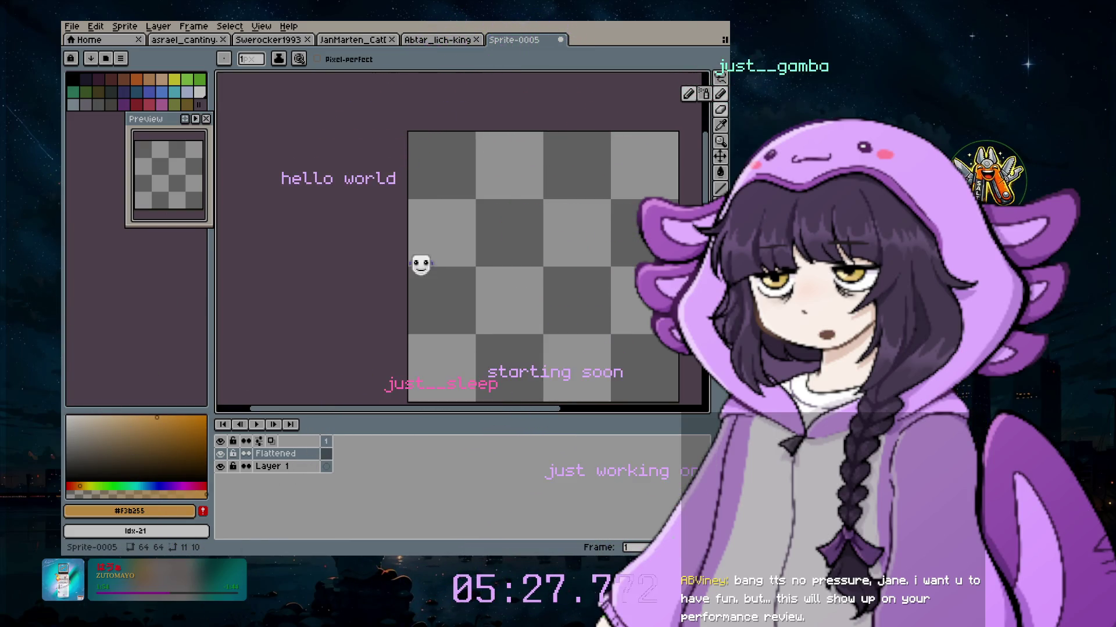
click(135, 104)
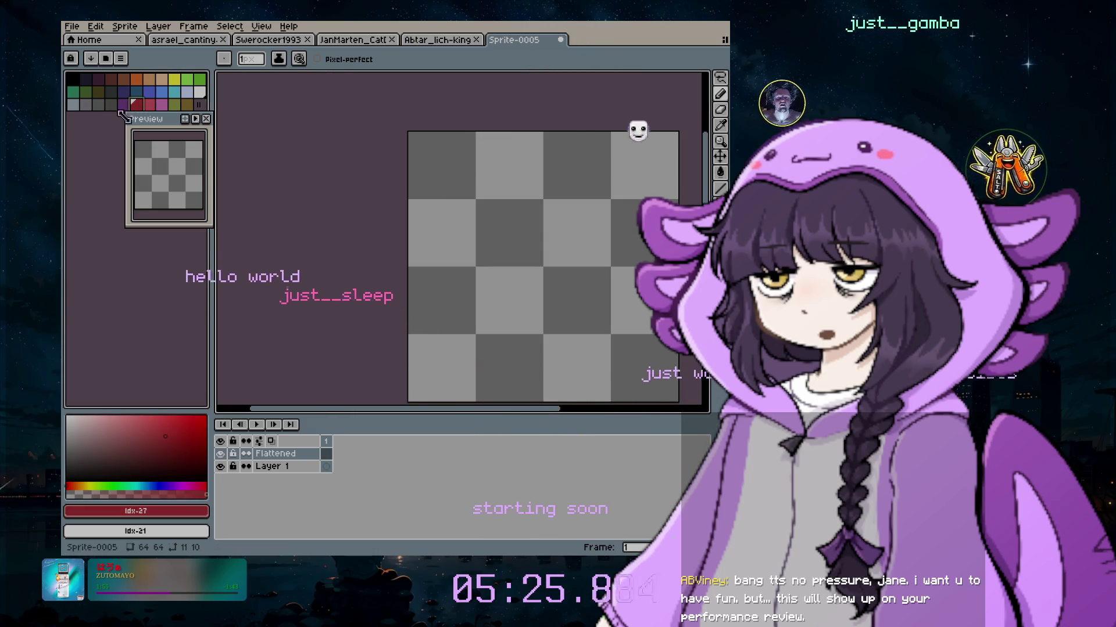
Enlarge the brush to 25px and paint the first dark red cherry circle
ctrl+scroll(481, 274, up, 8)
ctrl+scroll(537, 302, up, 3)
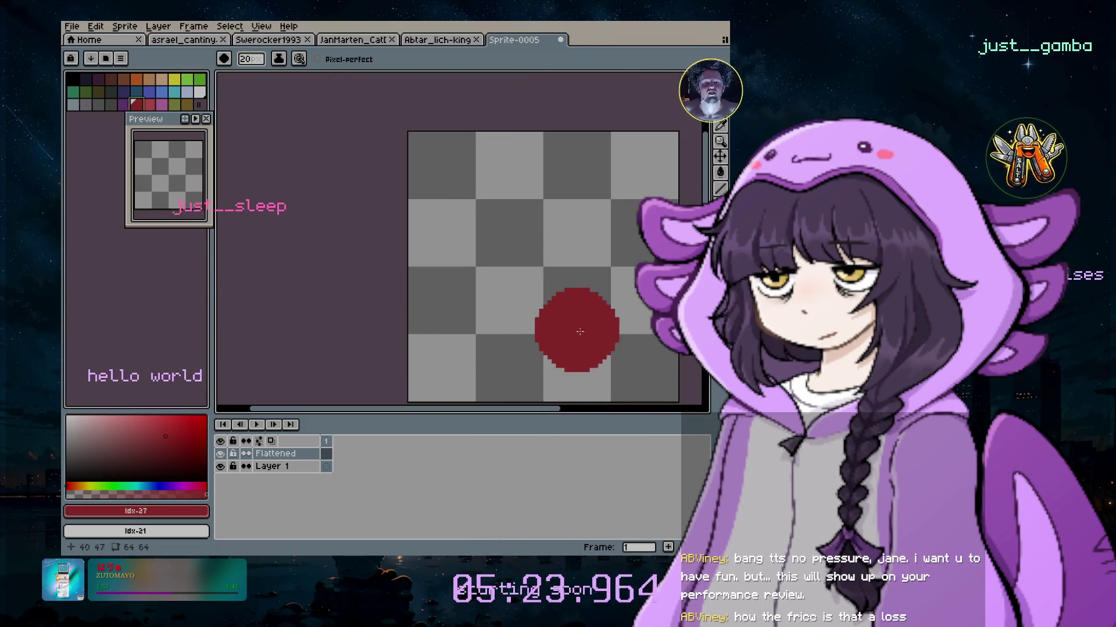
ctrl+scroll(516, 286, up, 7)
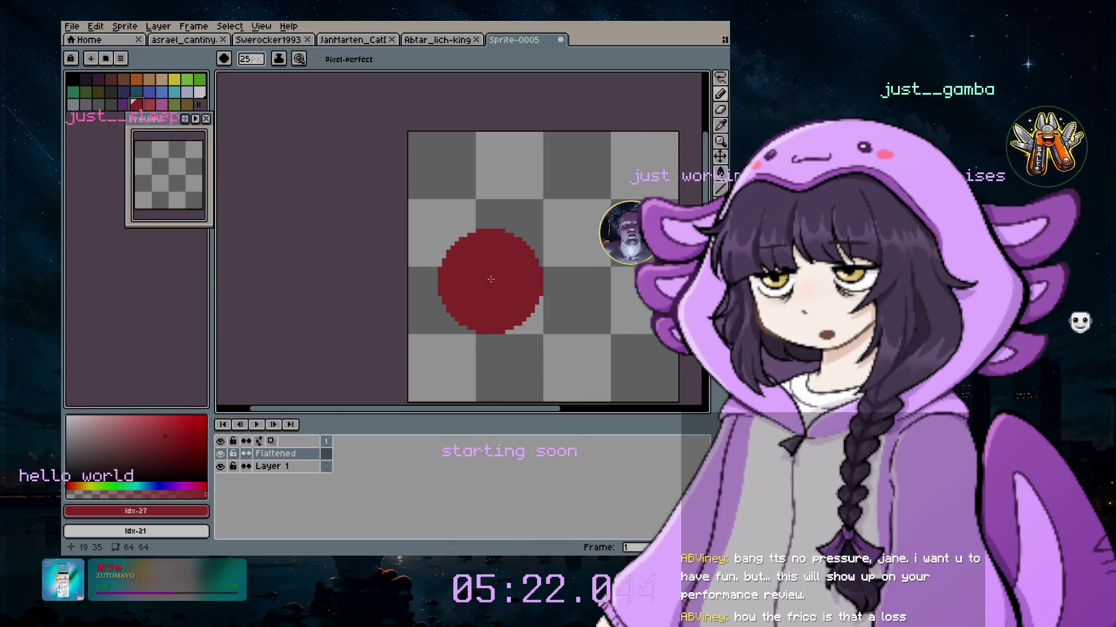
click(490, 277)
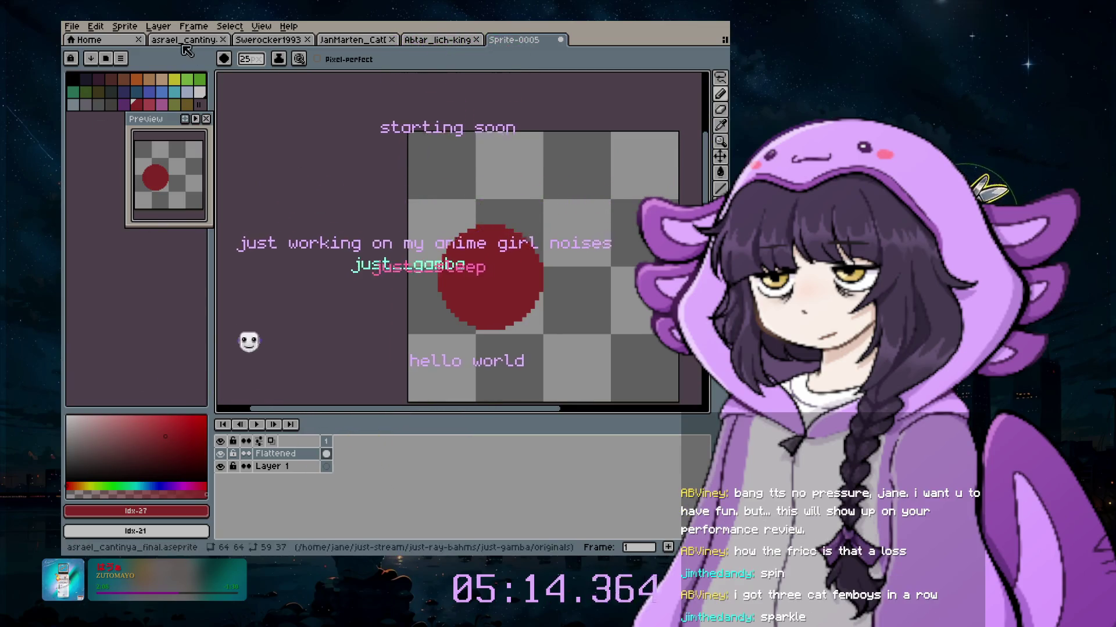
Add a new layer for the second cherry via Layer > New > New Layer
click(156, 28)
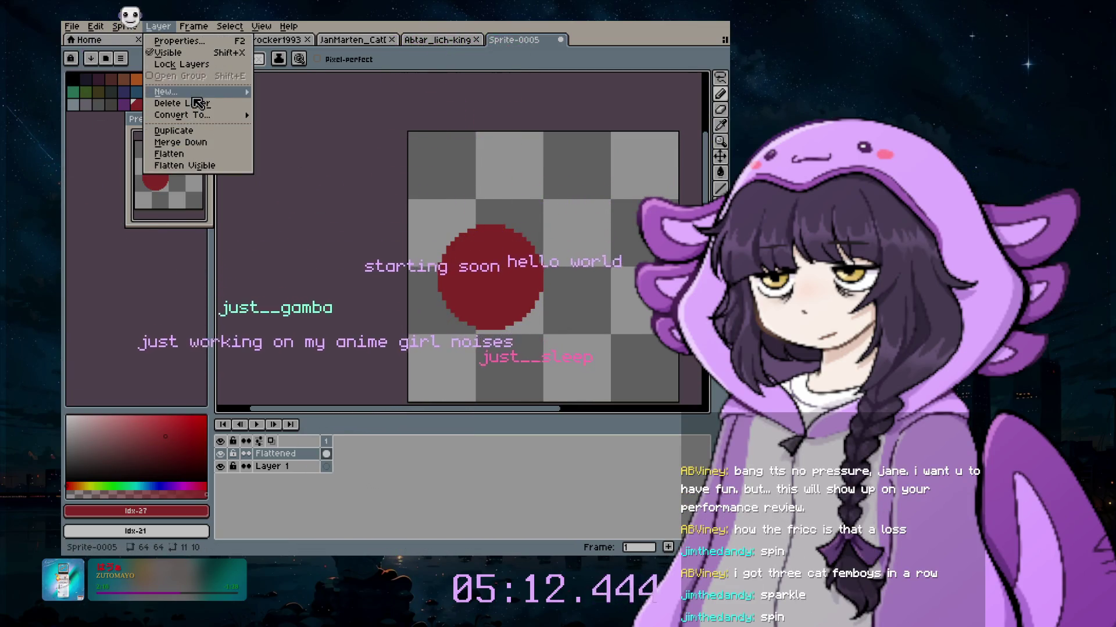
mouse_move(198, 92)
click(284, 93)
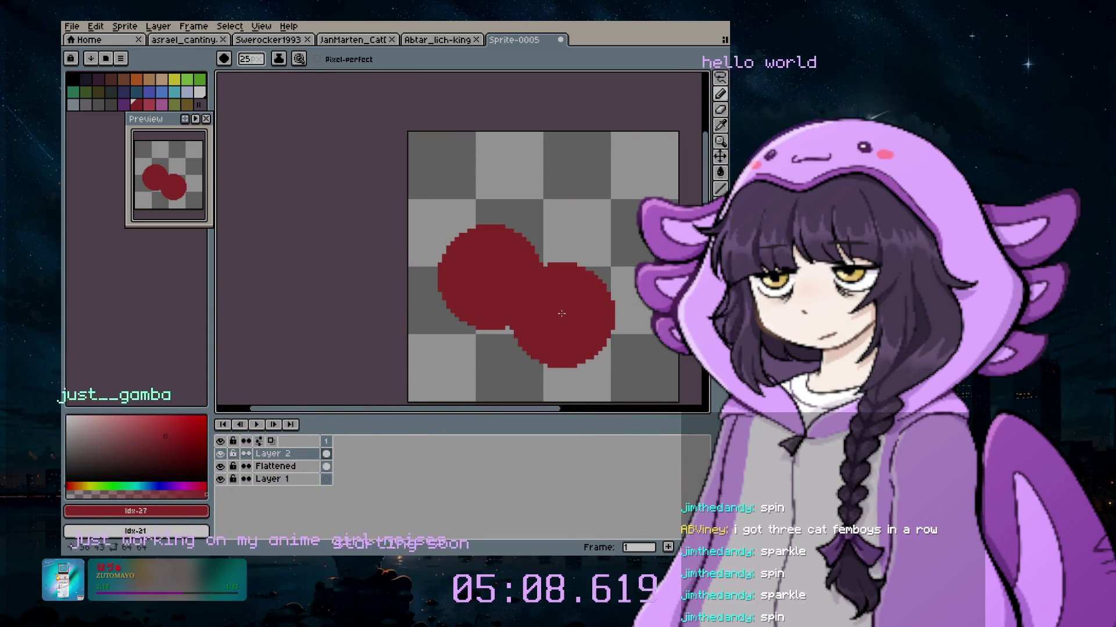
scroll(561, 314, up, 1)
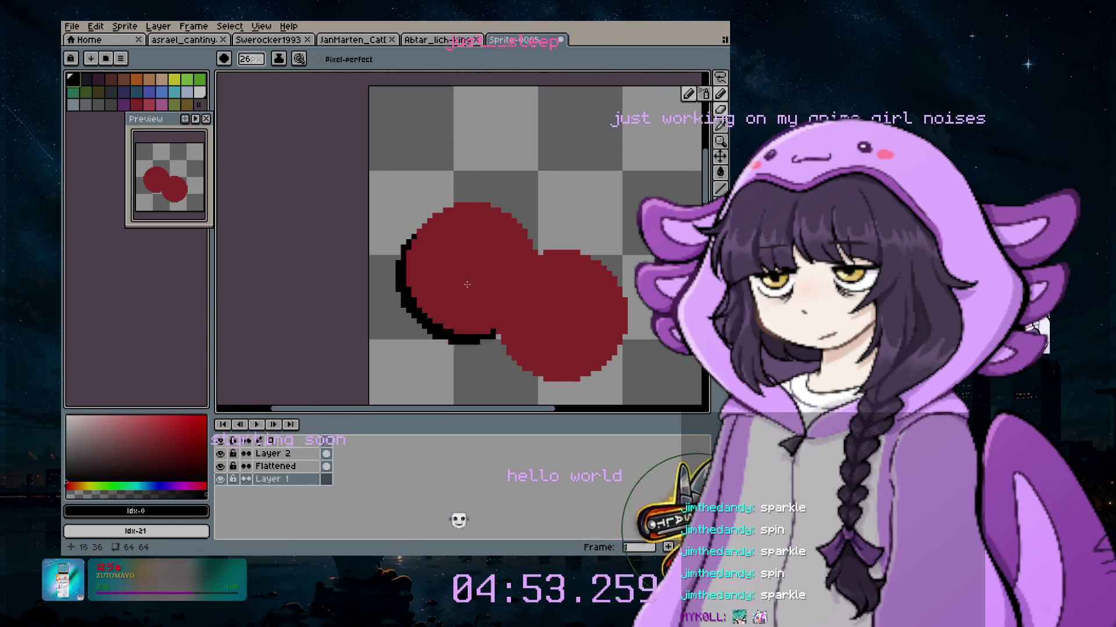
On the Flattened layer, draw a black ellipse outline with the Ellipse tool
click(305, 466)
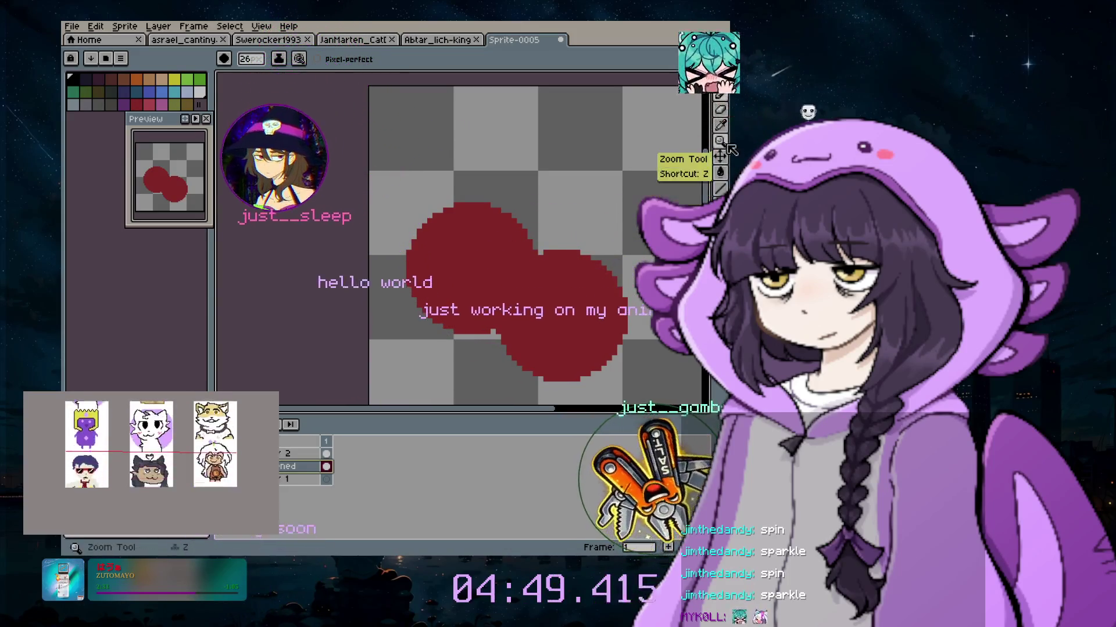
click(721, 189)
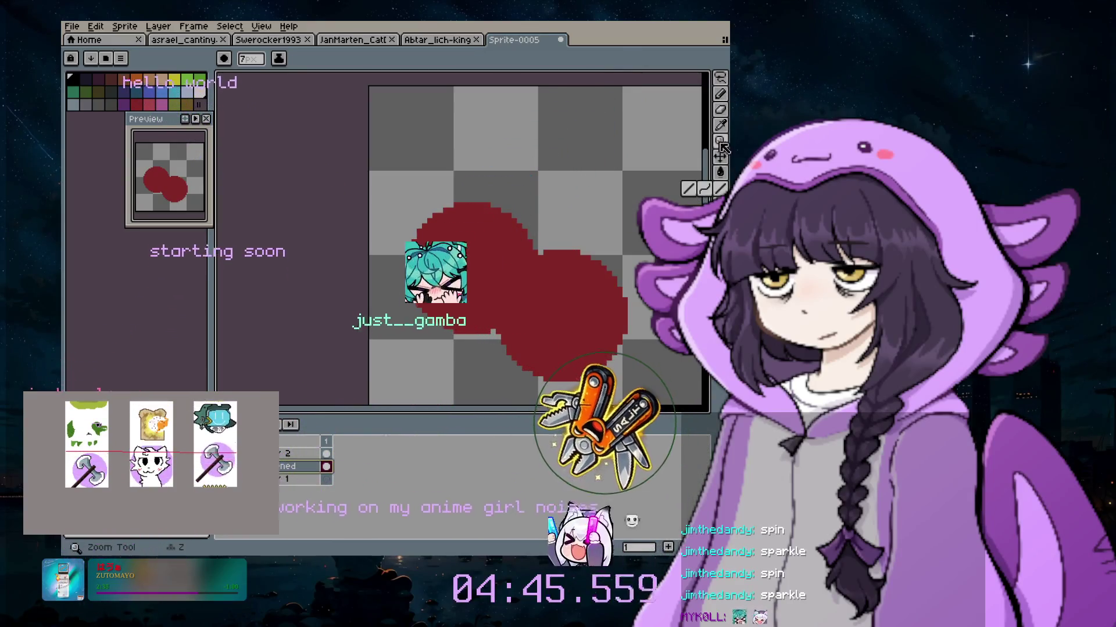
click(689, 204)
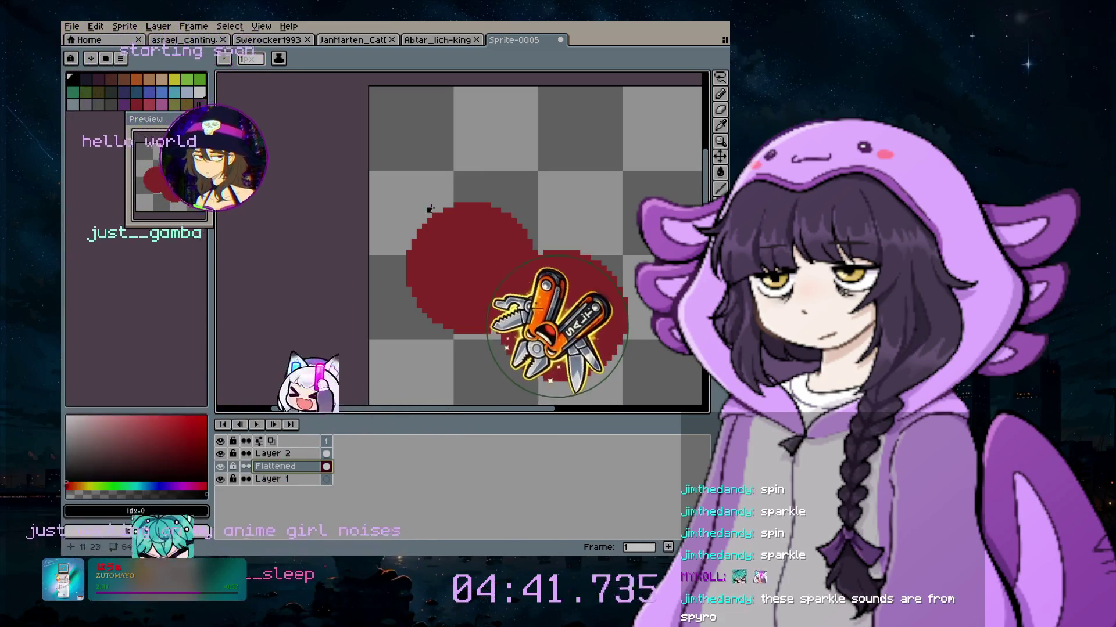
mouse_move(524, 187)
mouse_down()
mouse_move(609, 260)
mouse_move(622, 283)
mouse_move(625, 369)
mouse_move(662, 404)
mouse_move(607, 335)
mouse_up()
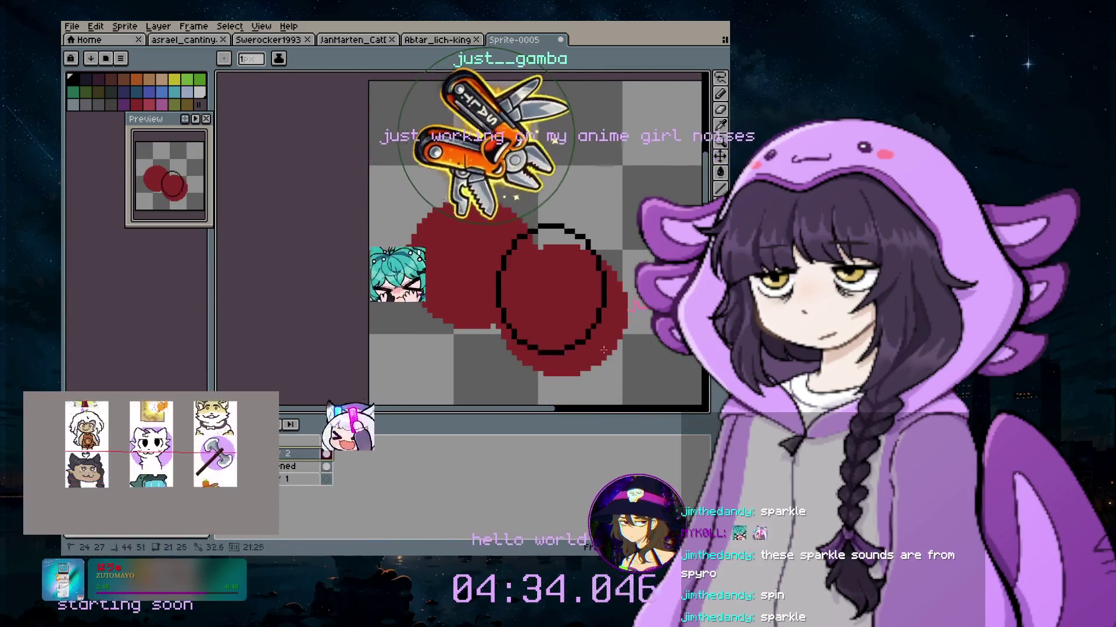
Select the black circle outline and move it onto the lower-right red blob
key(v)
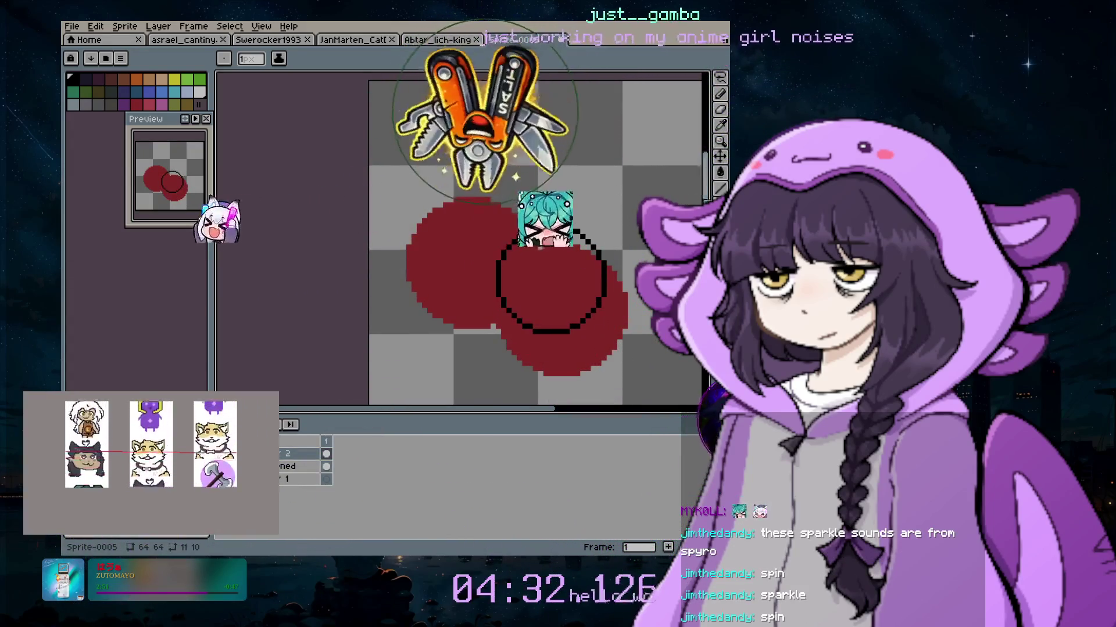
drag(588, 161, 625, 42)
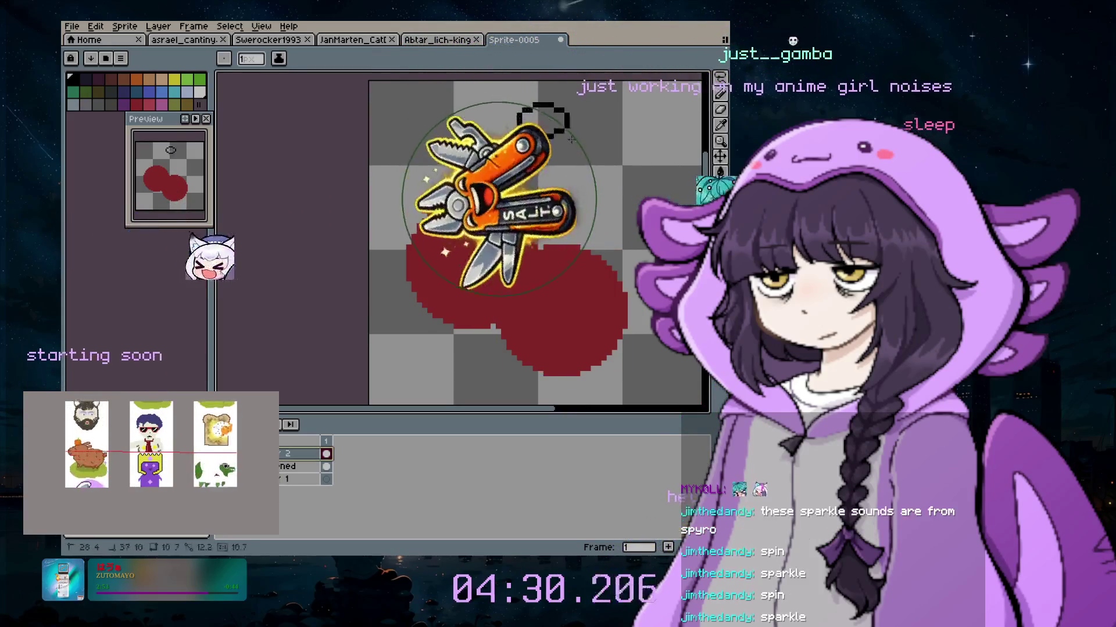
key(shift+u)
drag(647, 223, 635, 219)
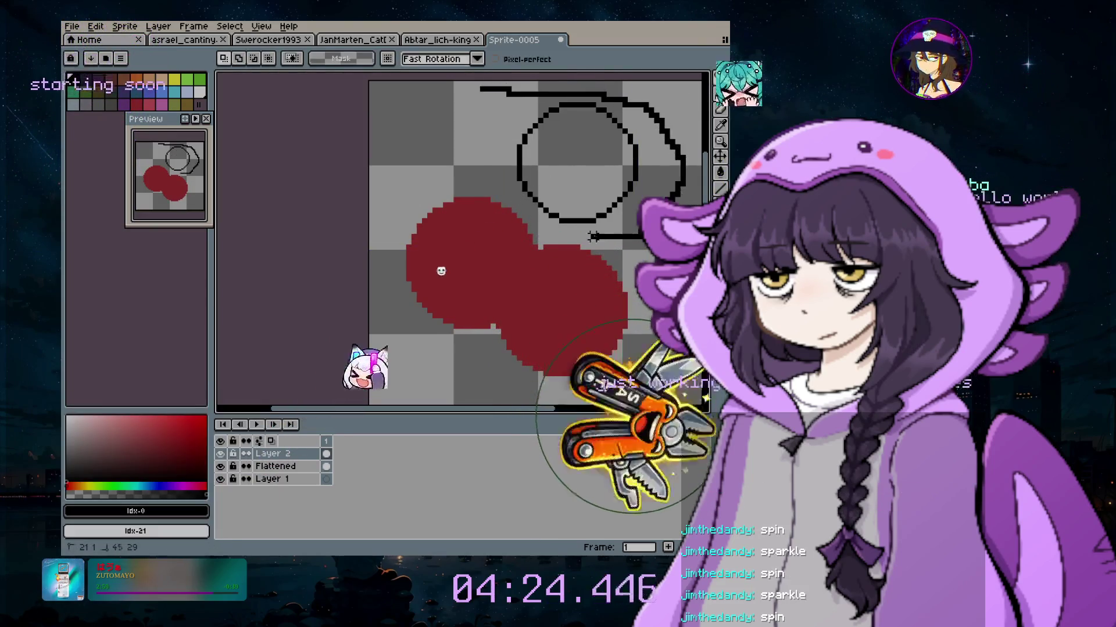
drag(477, 253, 688, 94)
drag(602, 162, 585, 299)
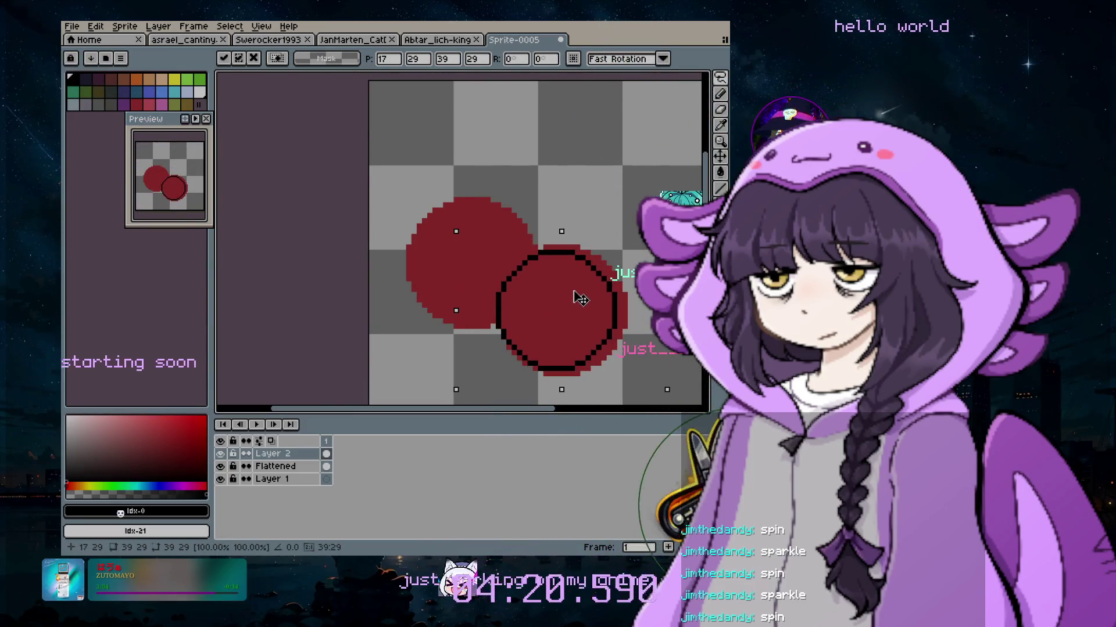
Switch to the Eraser and adjust its brush size
click(721, 110)
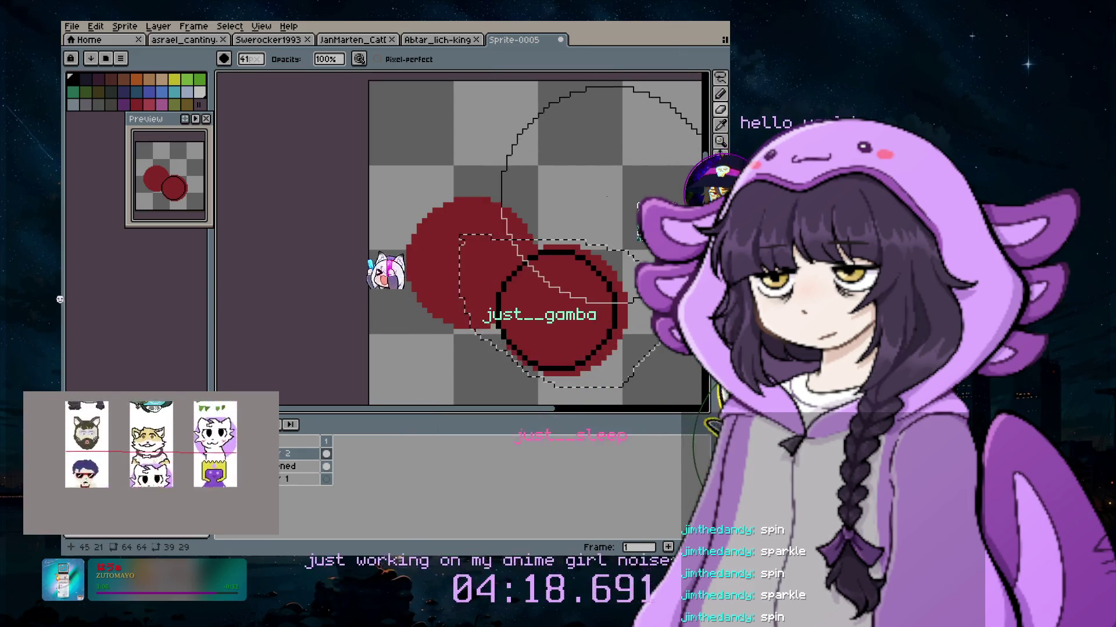
scroll(604, 231, down, 4)
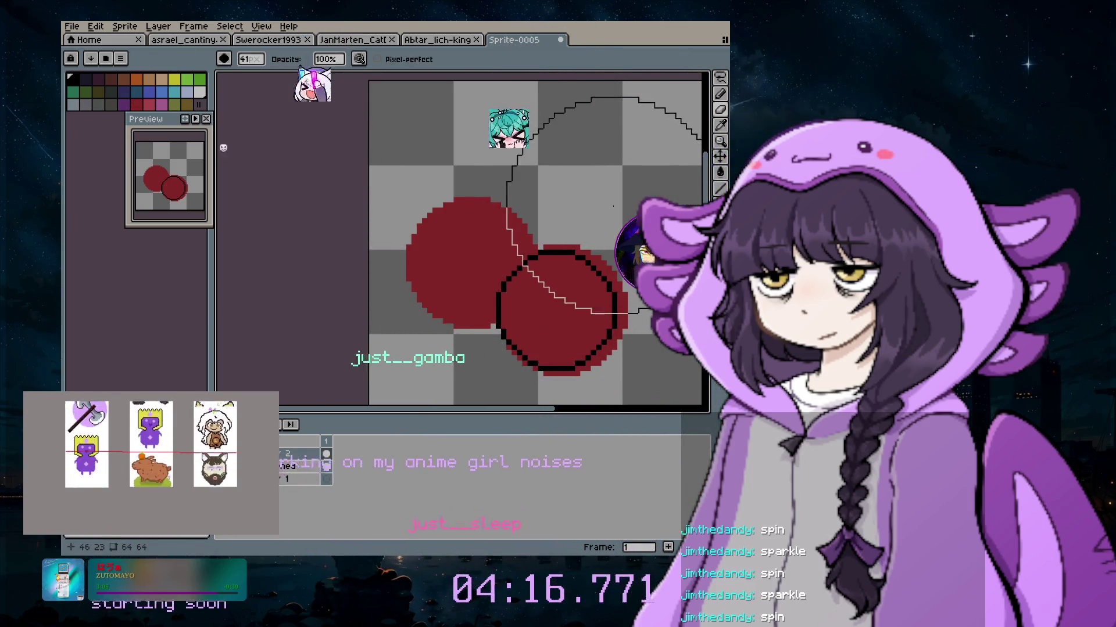
scroll(603, 231, up, 1)
scroll(556, 192, down, 20)
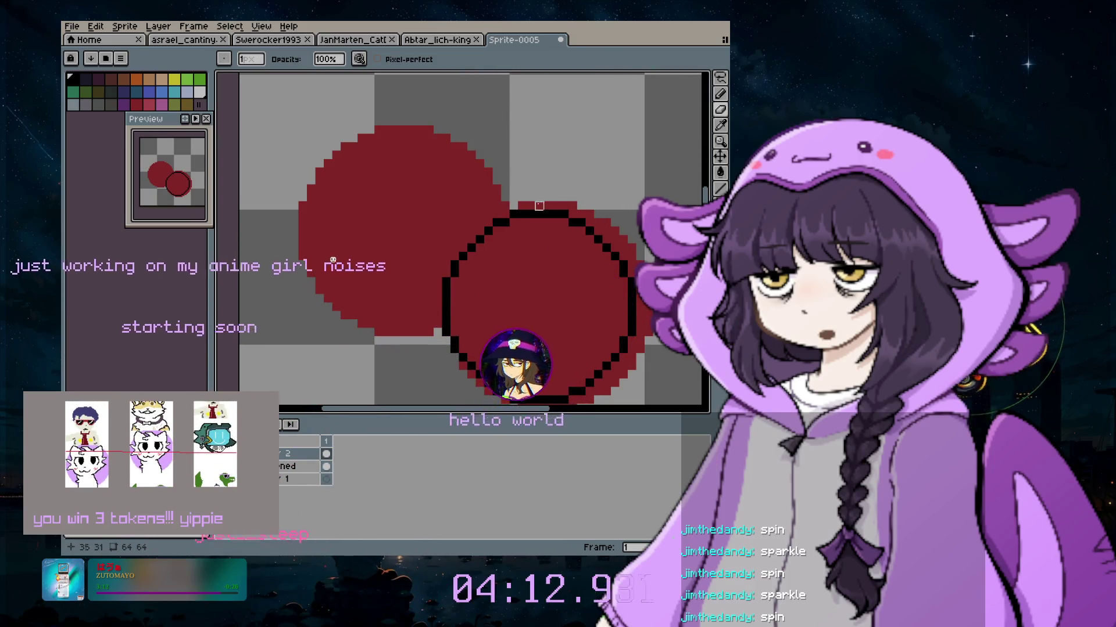
Erase the stray red pixels outside the right cherry's black ring with a 5 px eraser
drag(547, 205, 556, 205)
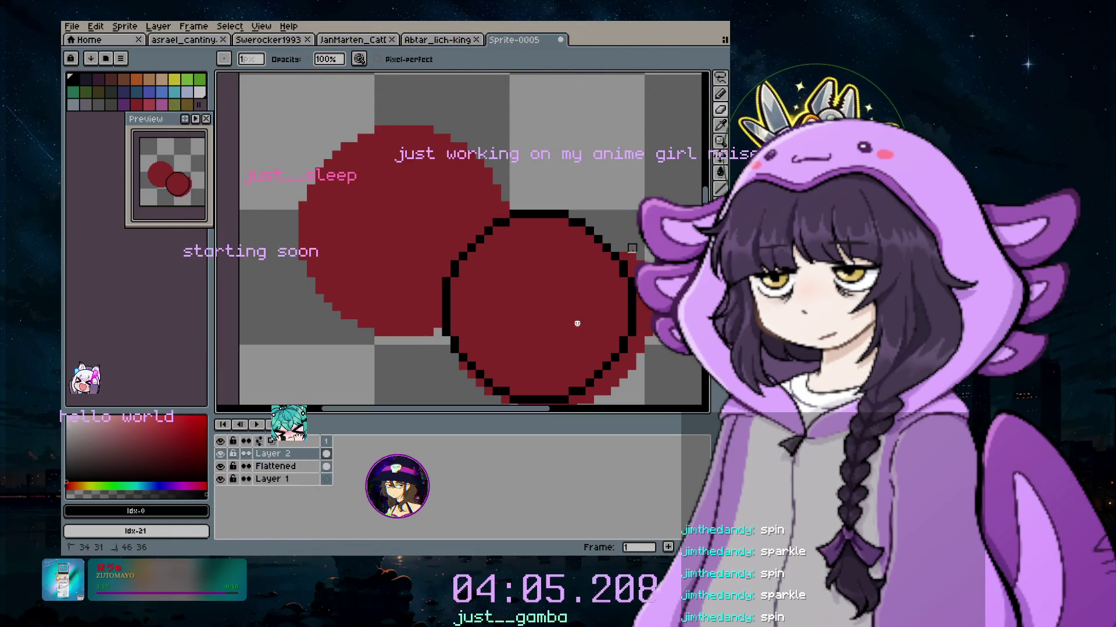
key(plus)
key(plus)
key(plus)
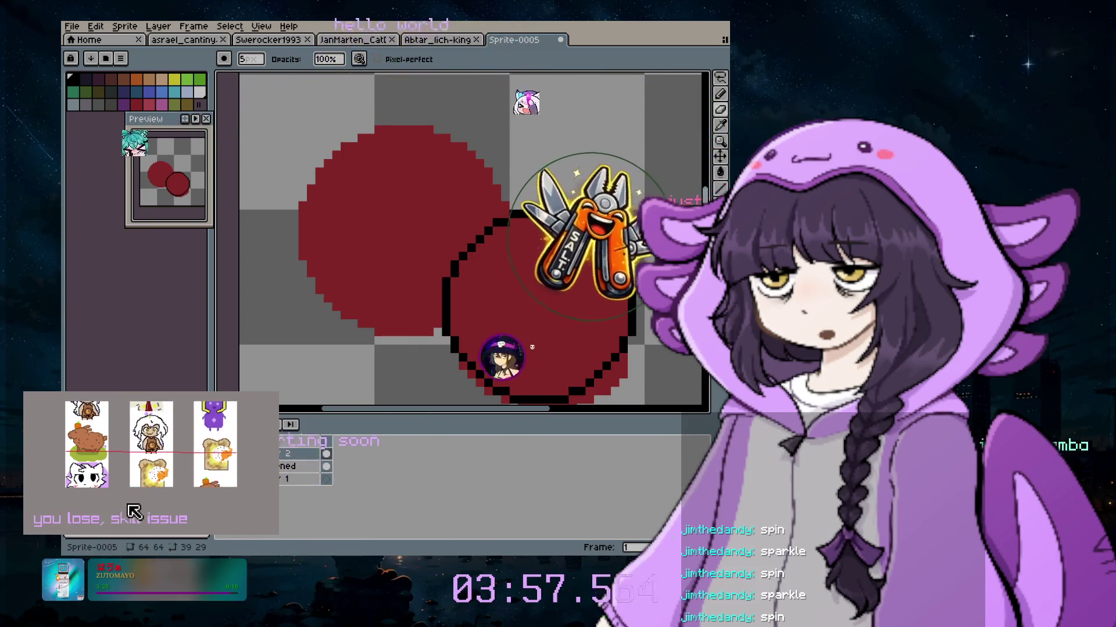
scroll(651, 342, down, 4)
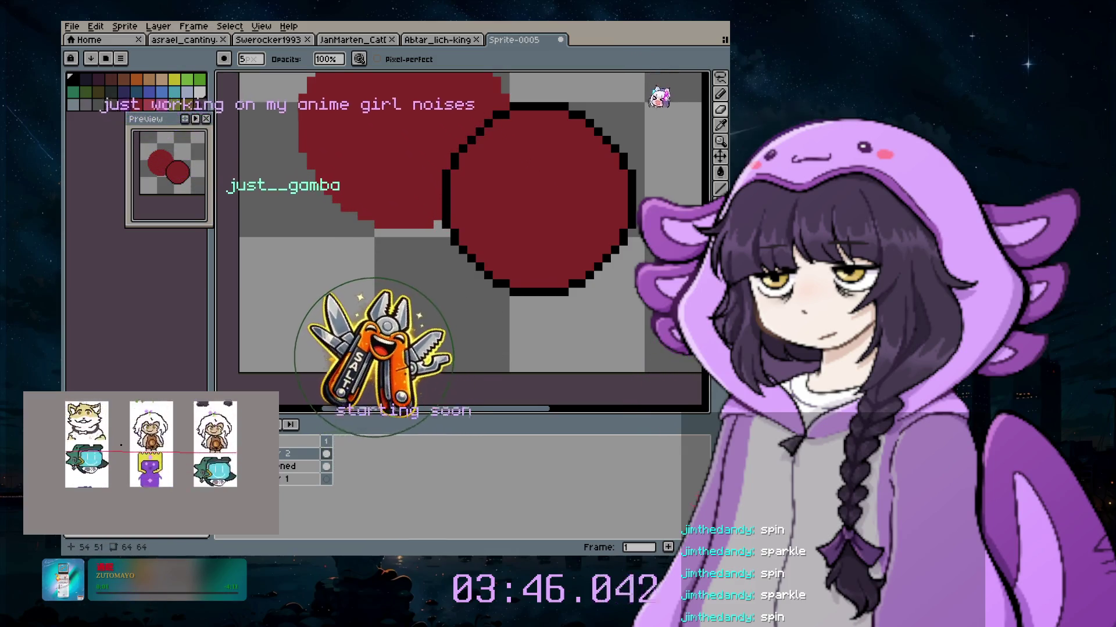
scroll(451, 279, up, 1)
scroll(573, 229, up, 4)
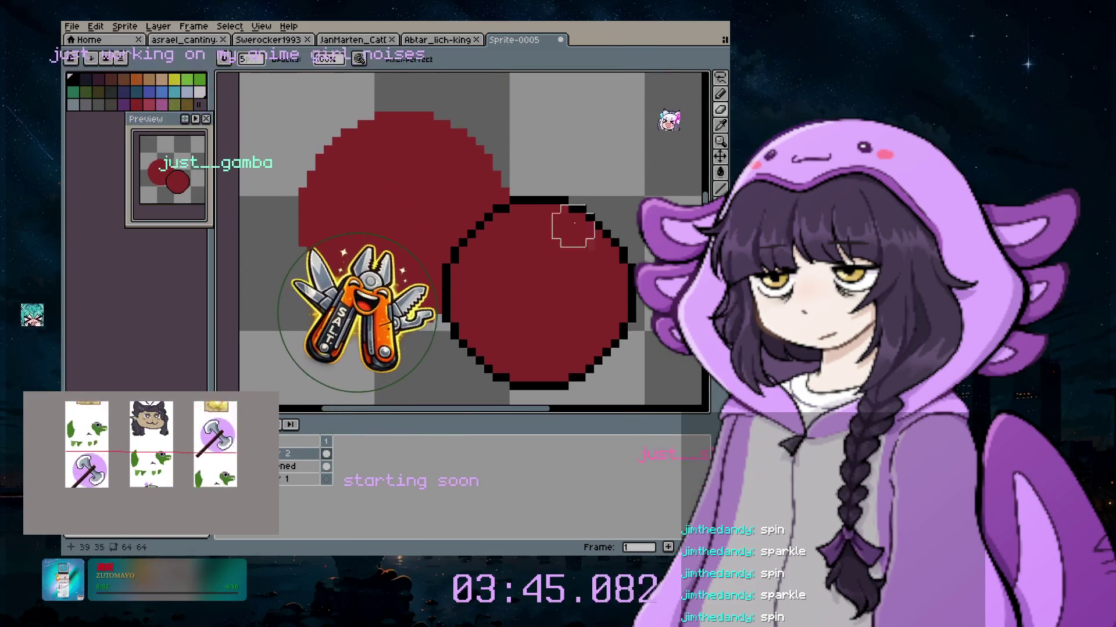
click(720, 94)
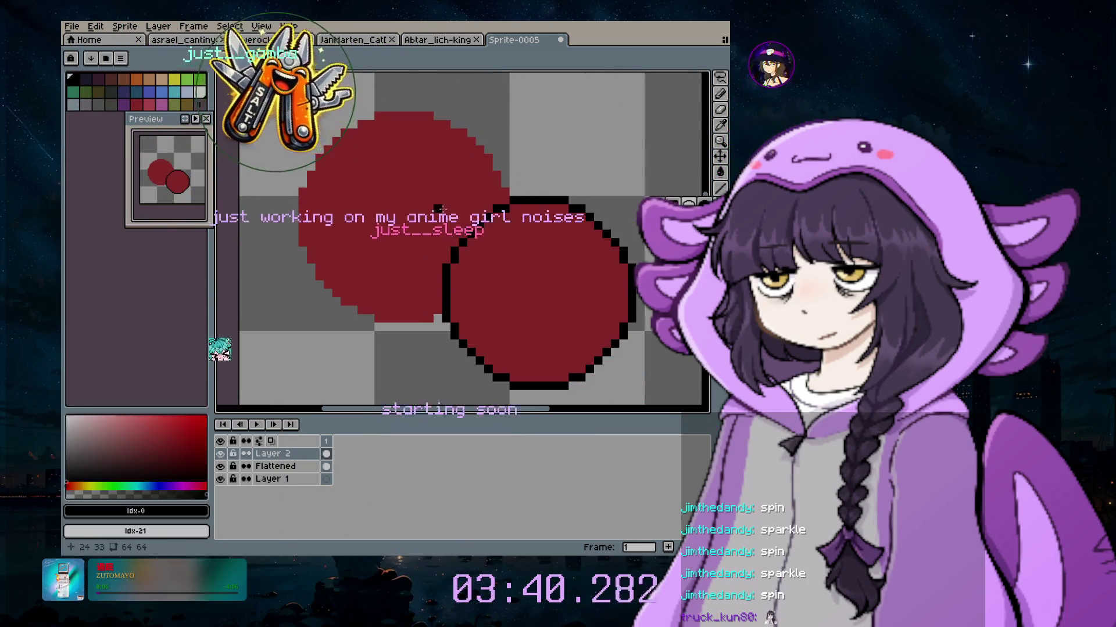
Undo the stray ellipses and remove the layer holding the rough red blobs
click(704, 94)
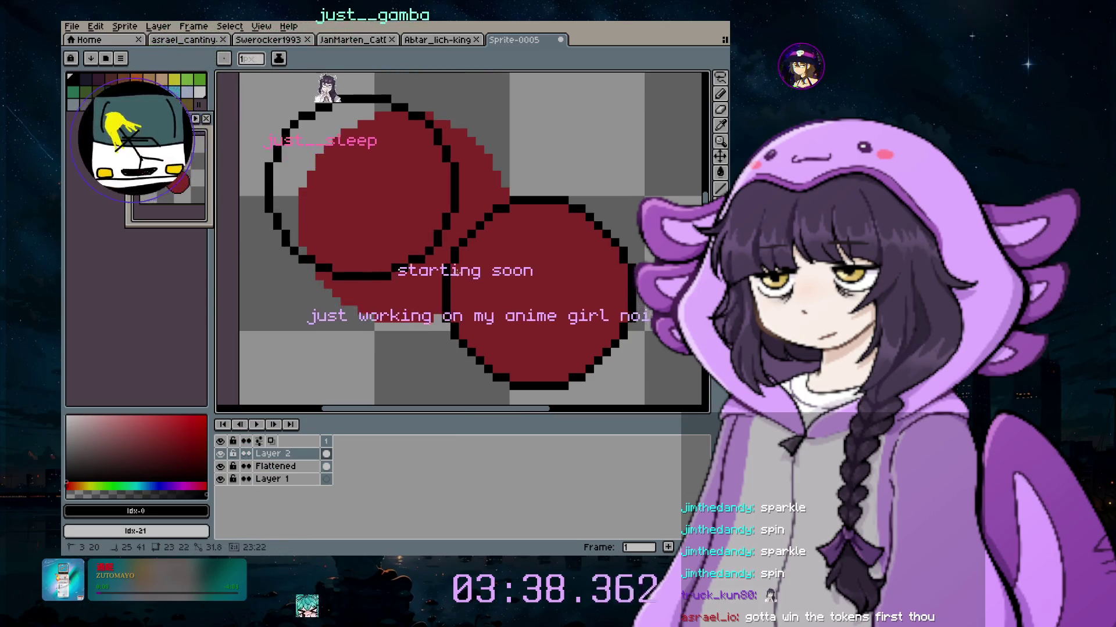
key(ctrl+z)
scroll(465, 244, up, 3)
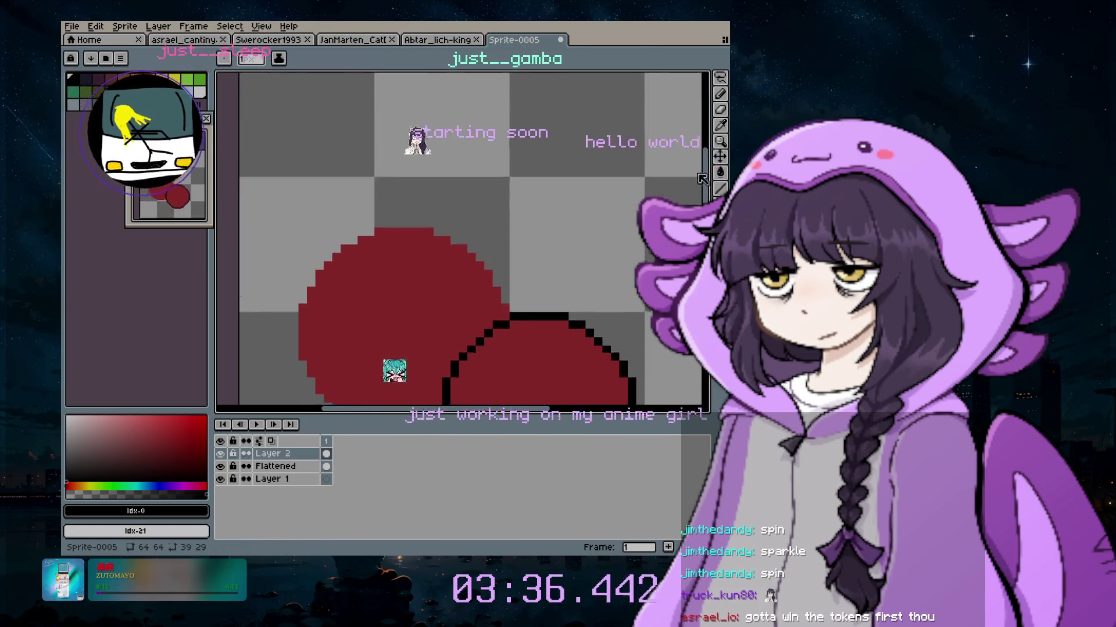
drag(435, 133, 634, 321)
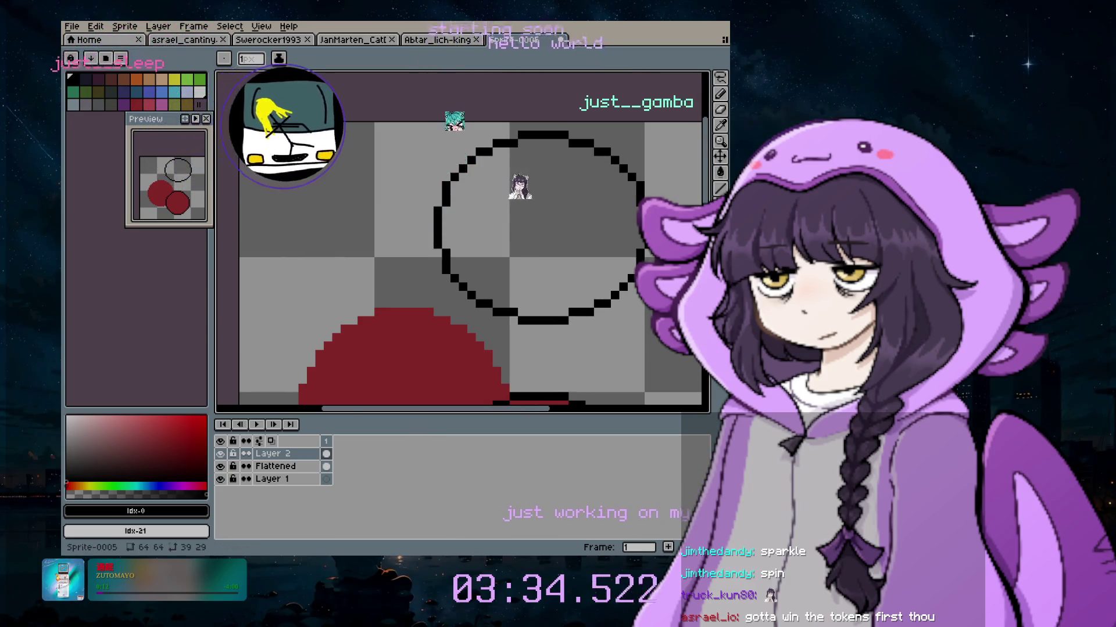
key(ctrl+z)
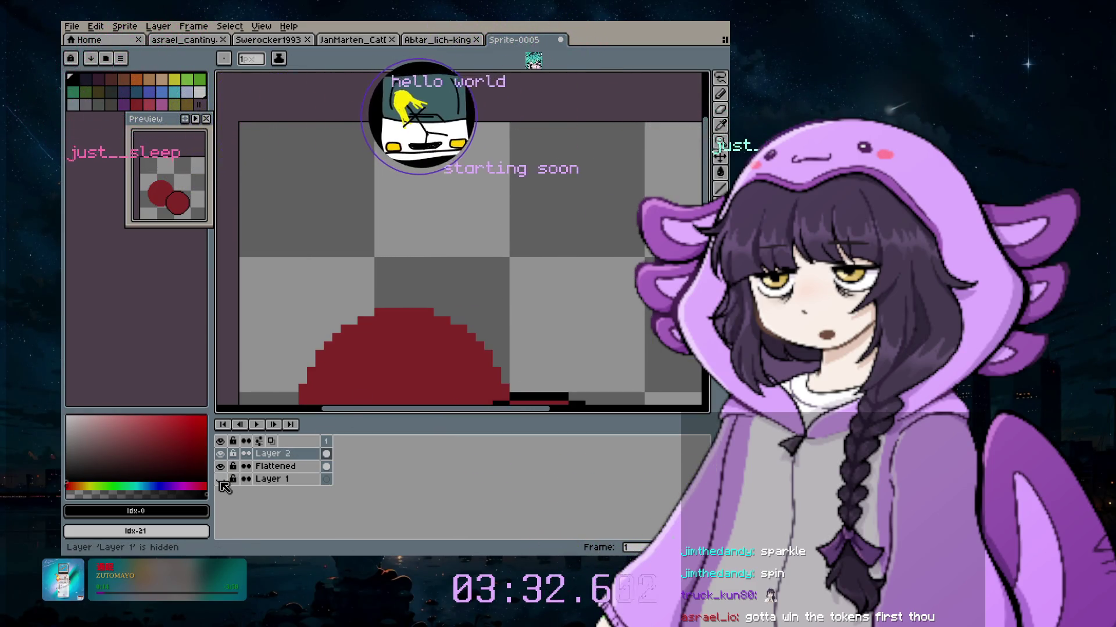
click(221, 467)
click(222, 468)
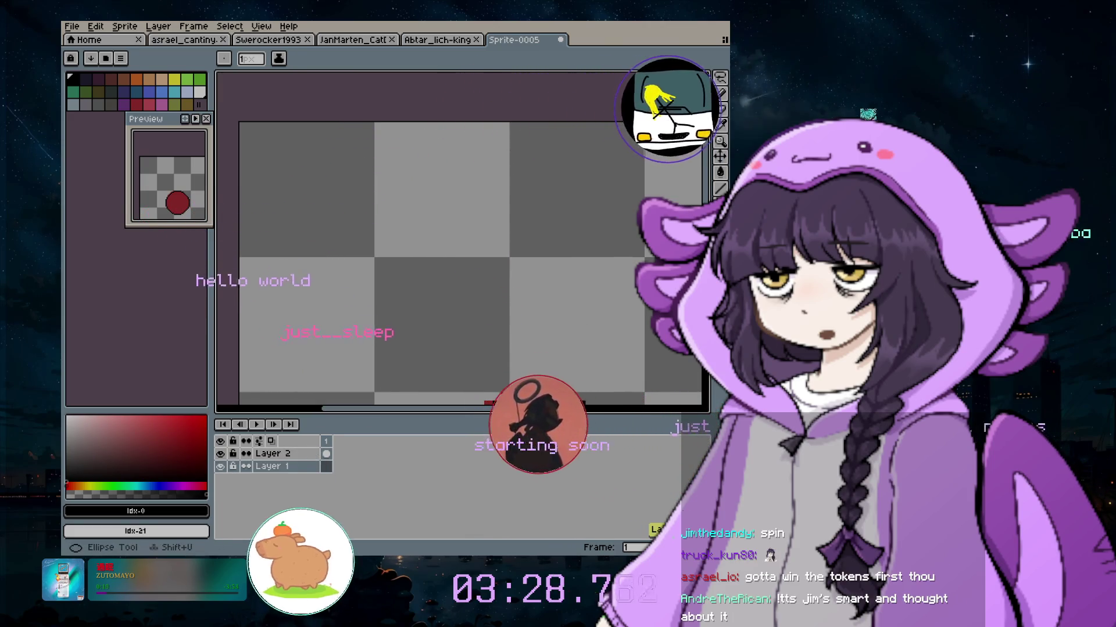
key(ctrl+z)
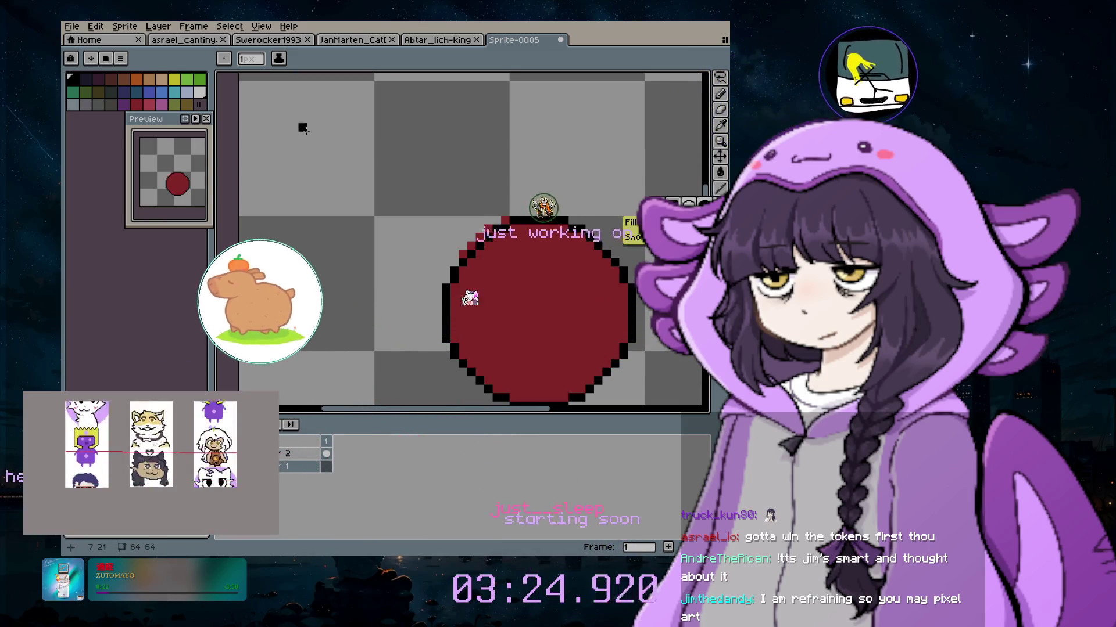
Draw a black circle outline for the left cherry and bucket-fill it dark red
drag(299, 133, 509, 329)
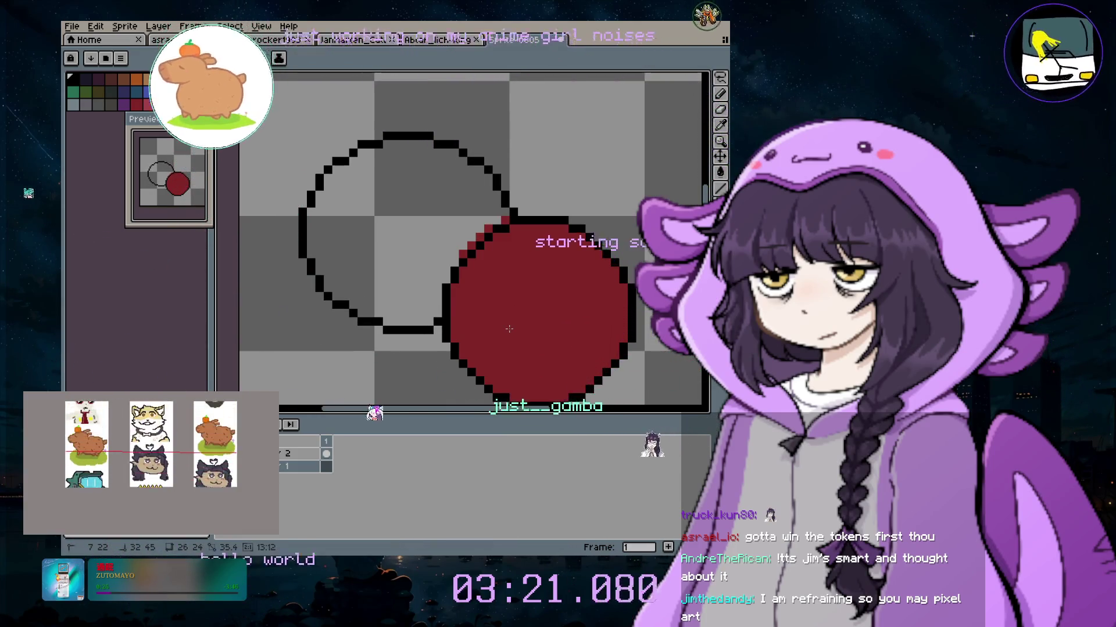
click(721, 172)
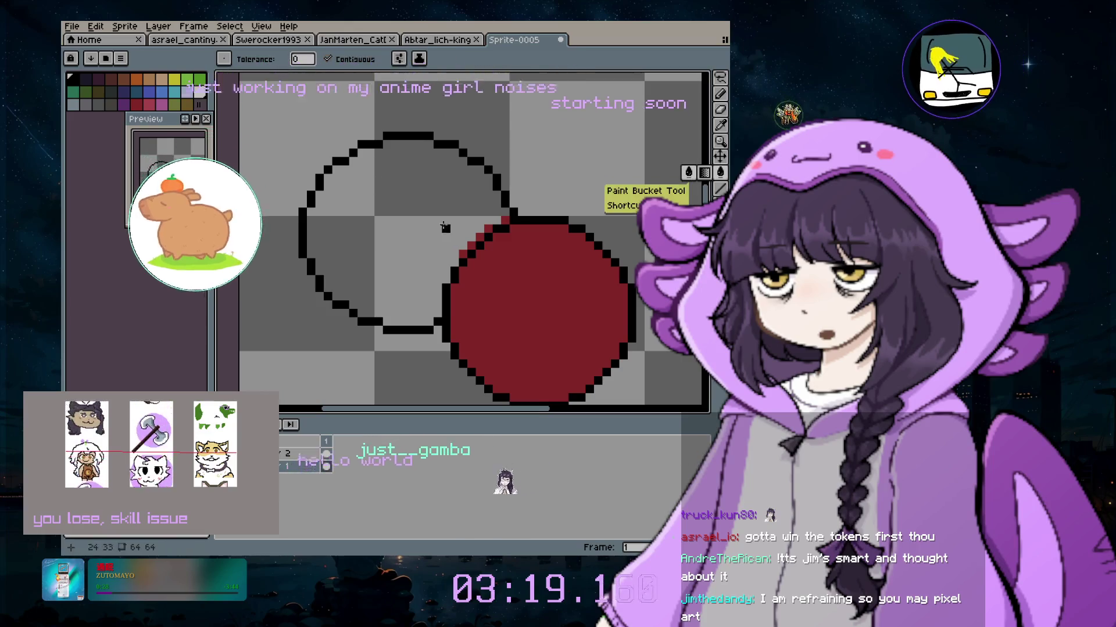
click(138, 105)
click(407, 232)
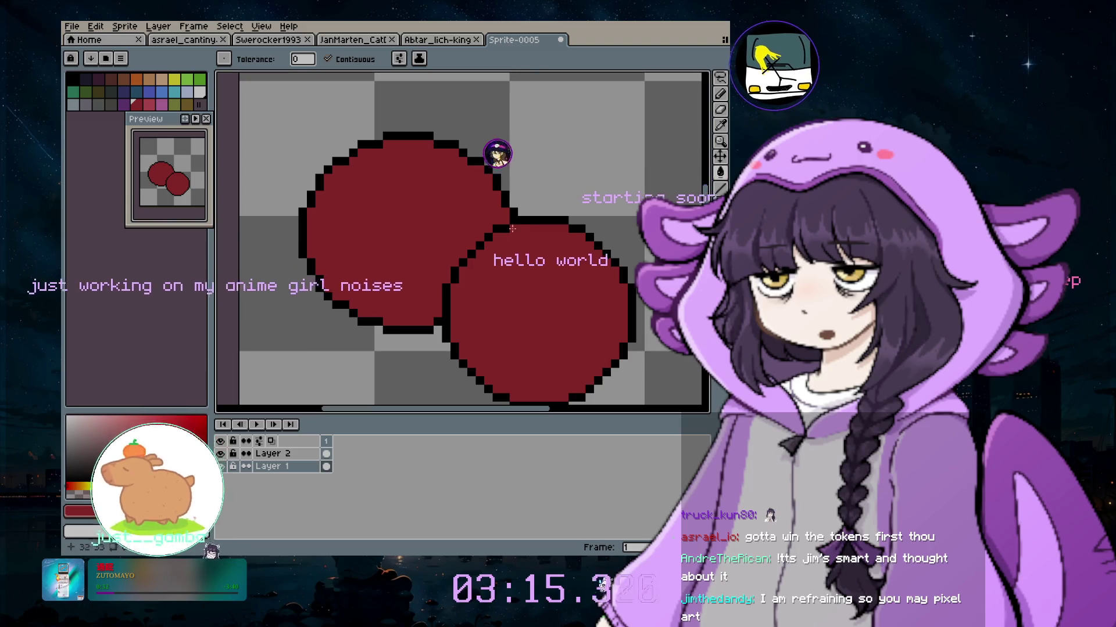
click(723, 108)
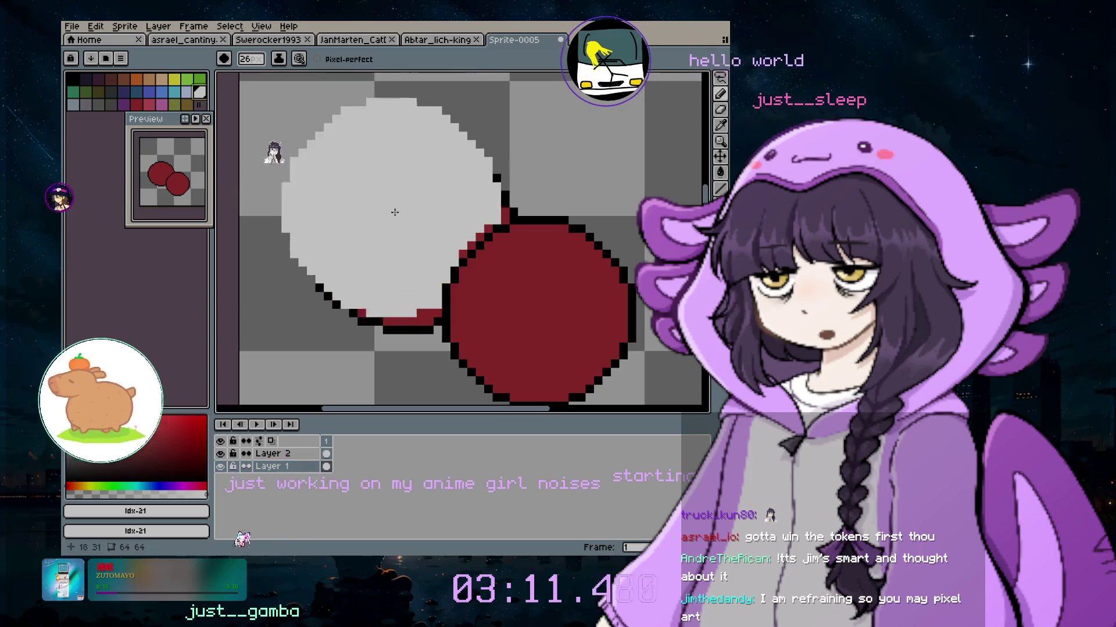
Paint light grey diagonal highlights on both cherries, trimming their shapes
scroll(398, 204, down, 20)
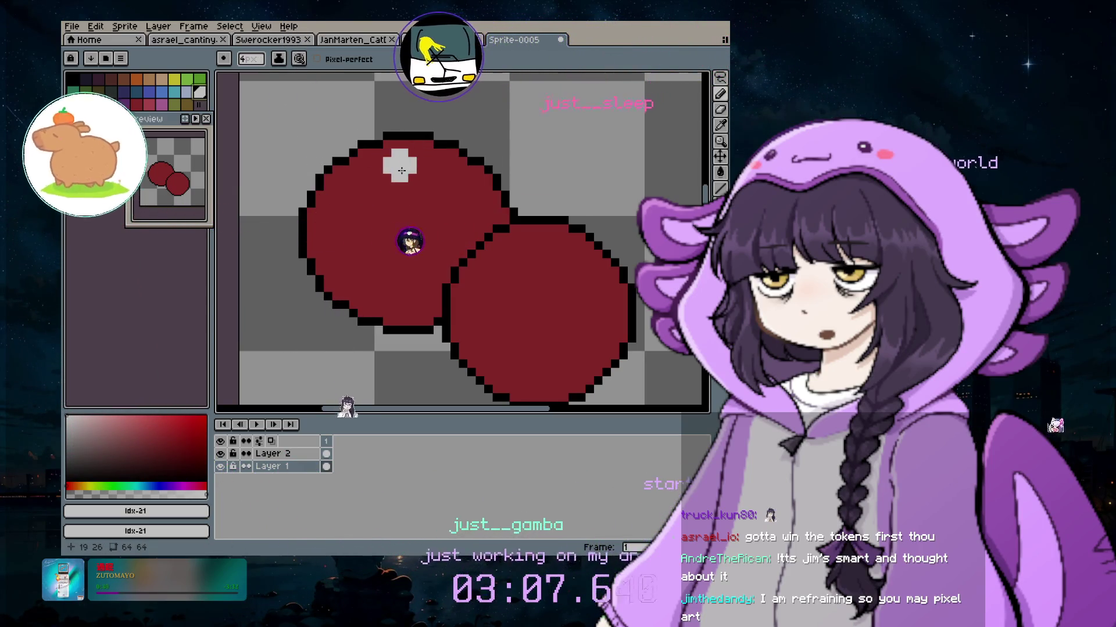
drag(402, 170, 378, 177)
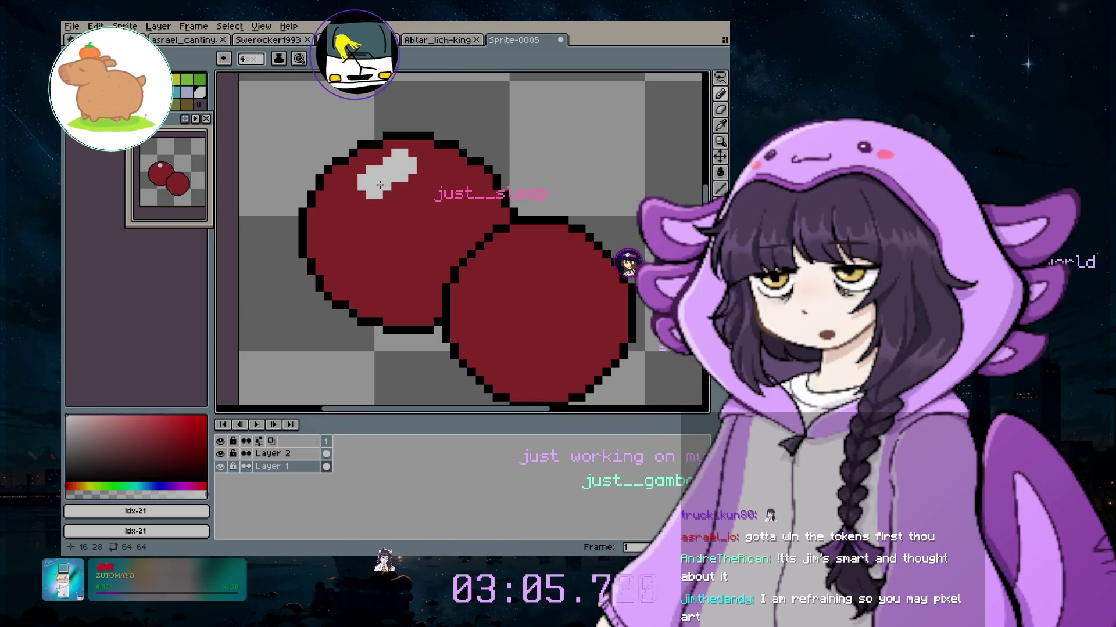
key(ctrl+z)
scroll(378, 174, down, 2)
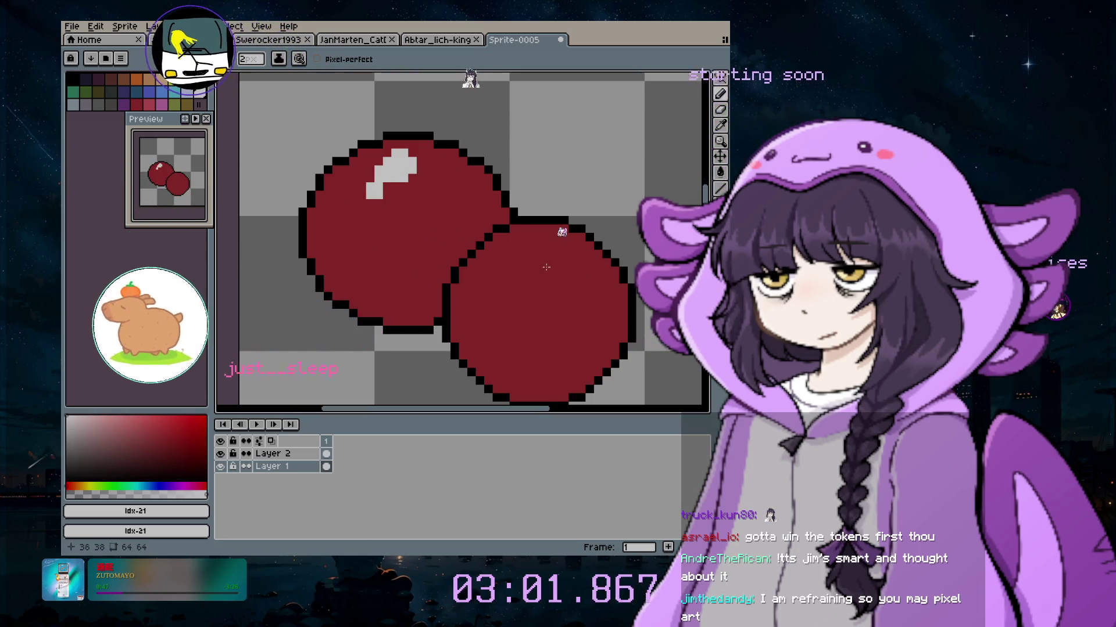
scroll(548, 254, up, 2)
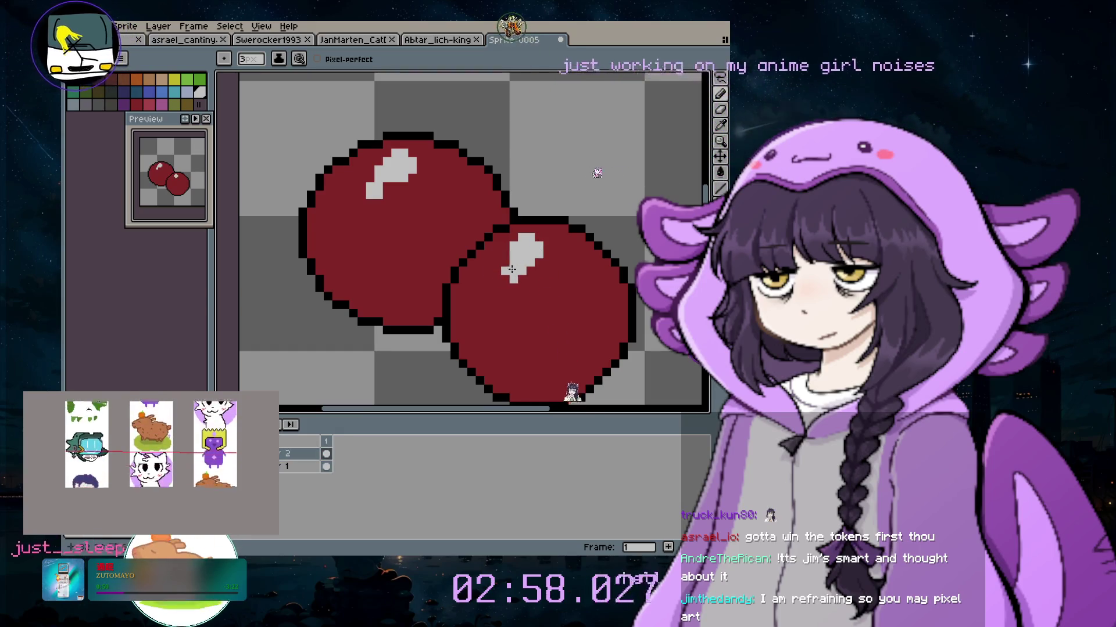
key(ctrl+z)
Choose the brown palette colour and set the brush size to 3 px
scroll(513, 261, down, 1)
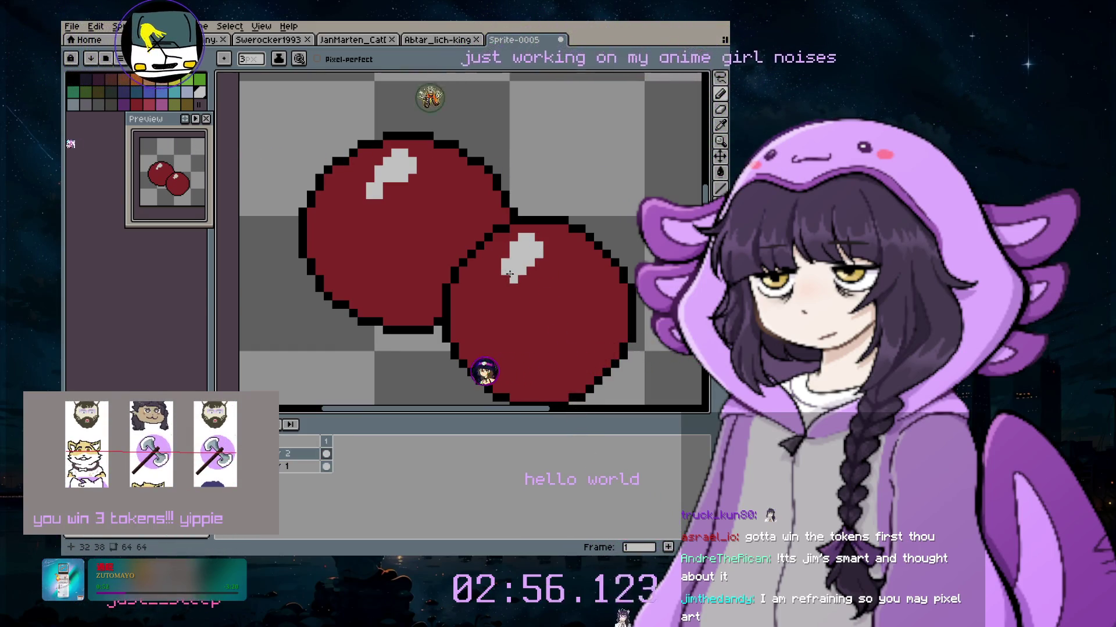
scroll(509, 274, down, 1)
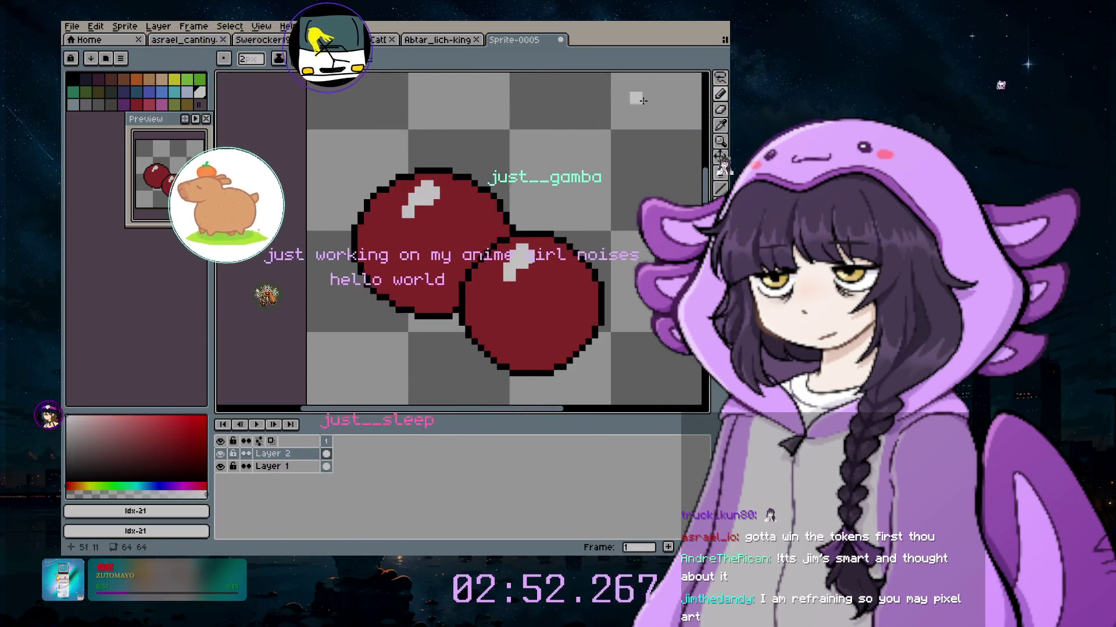
click(124, 78)
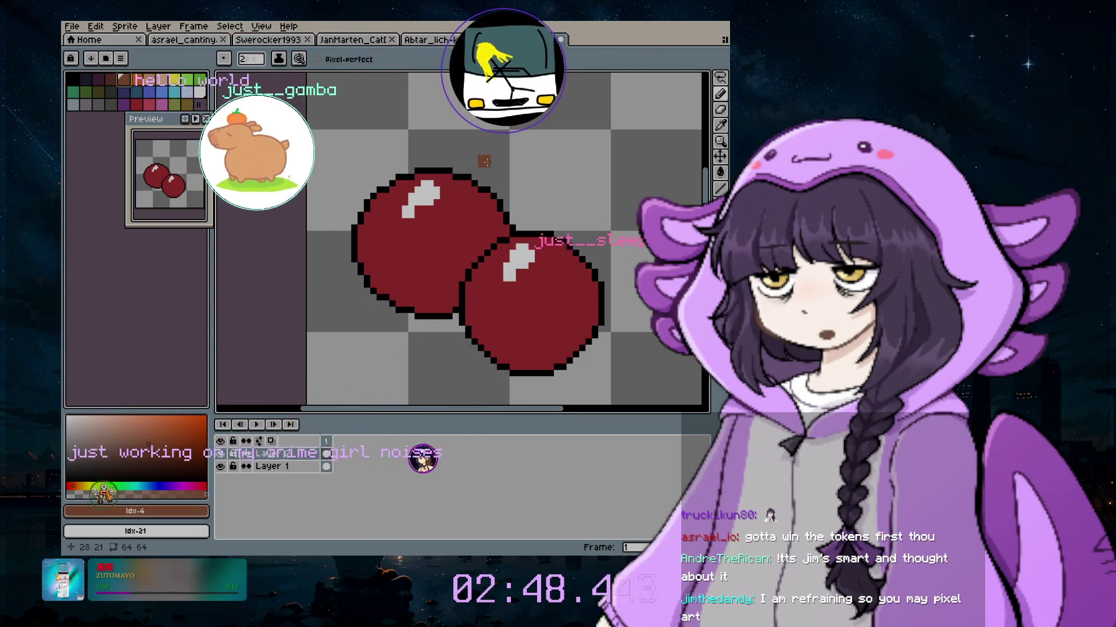
key(plus)
key(plus)
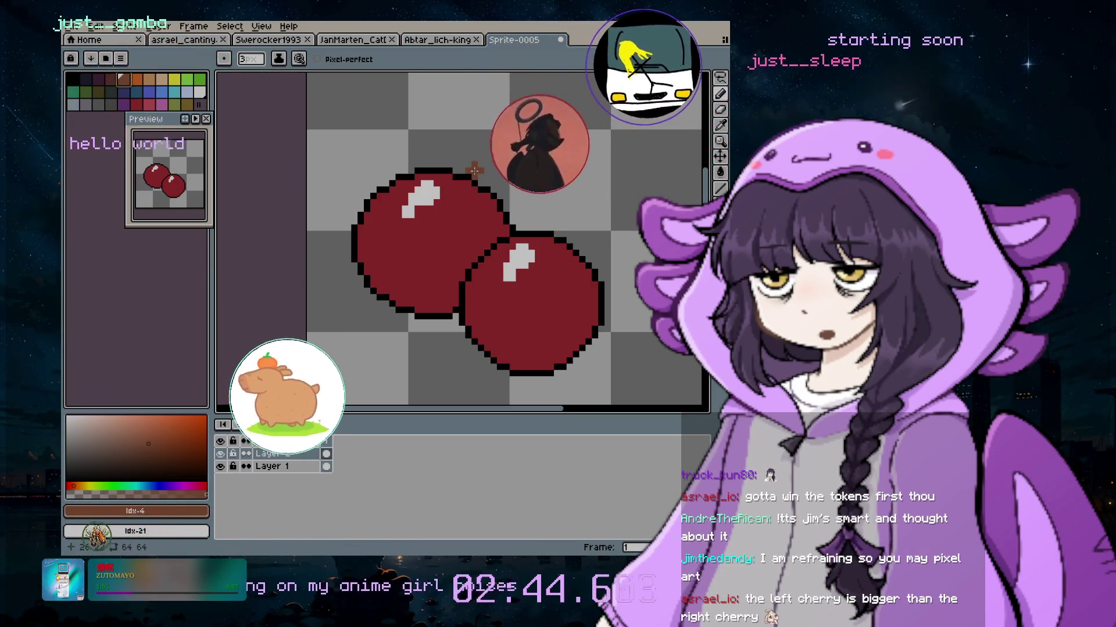
Draw a straight brown stem upward from the top of the left cherry
click(474, 169)
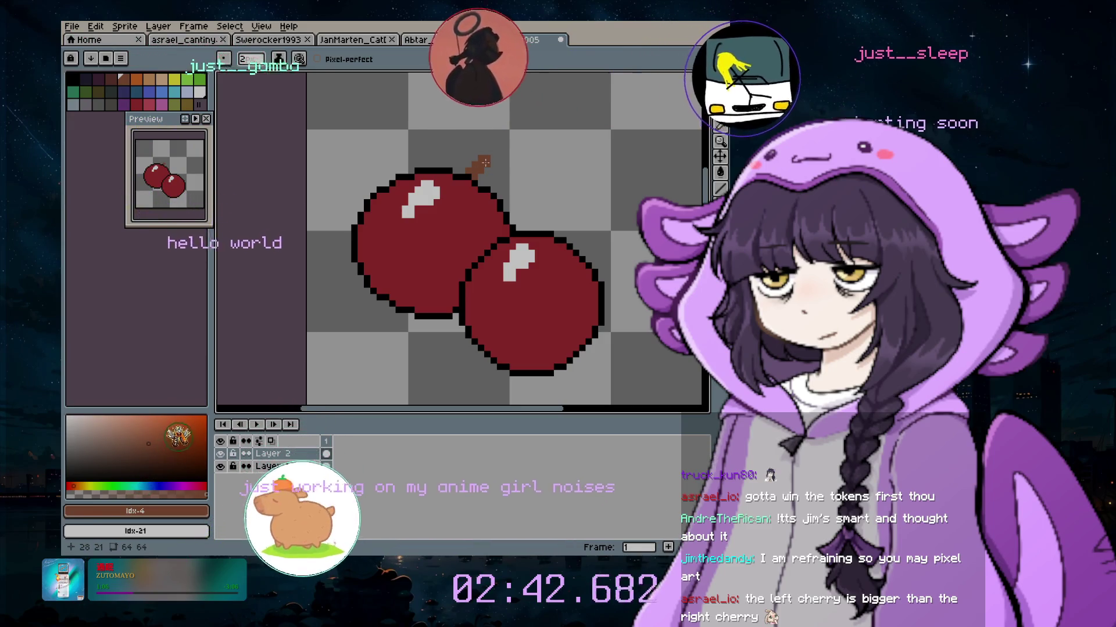
shift+click(497, 151)
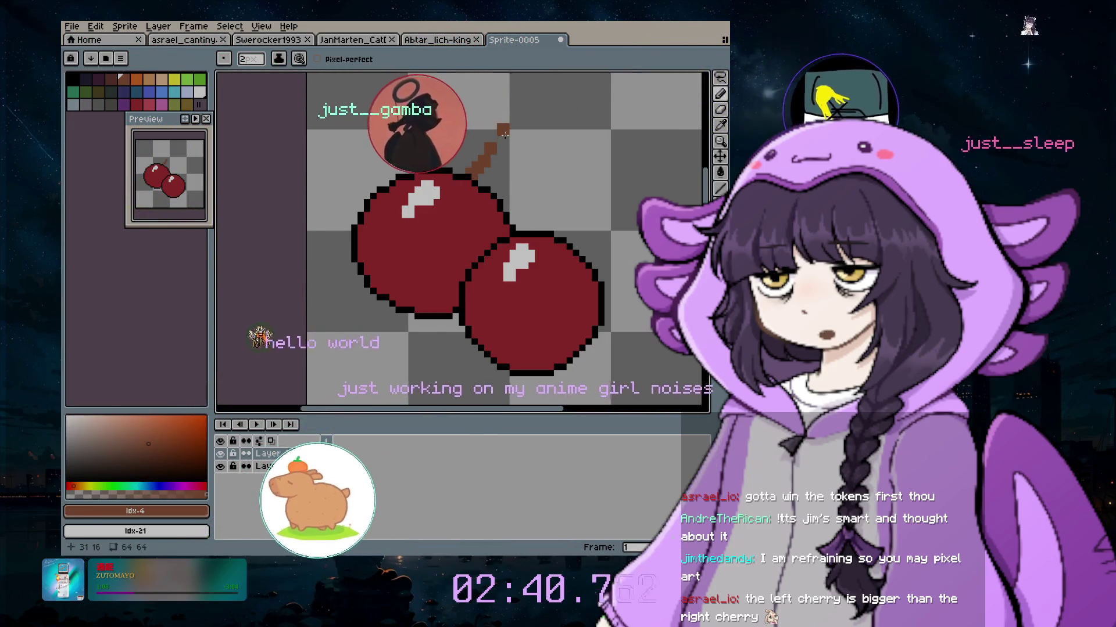
shift+click(506, 124)
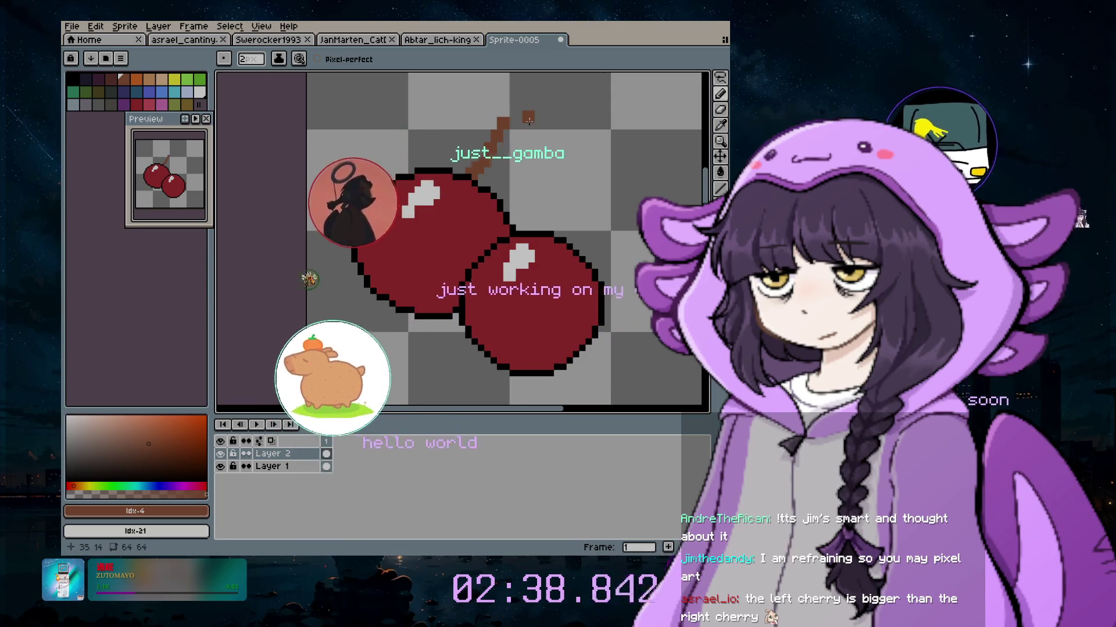
shift+click(511, 110)
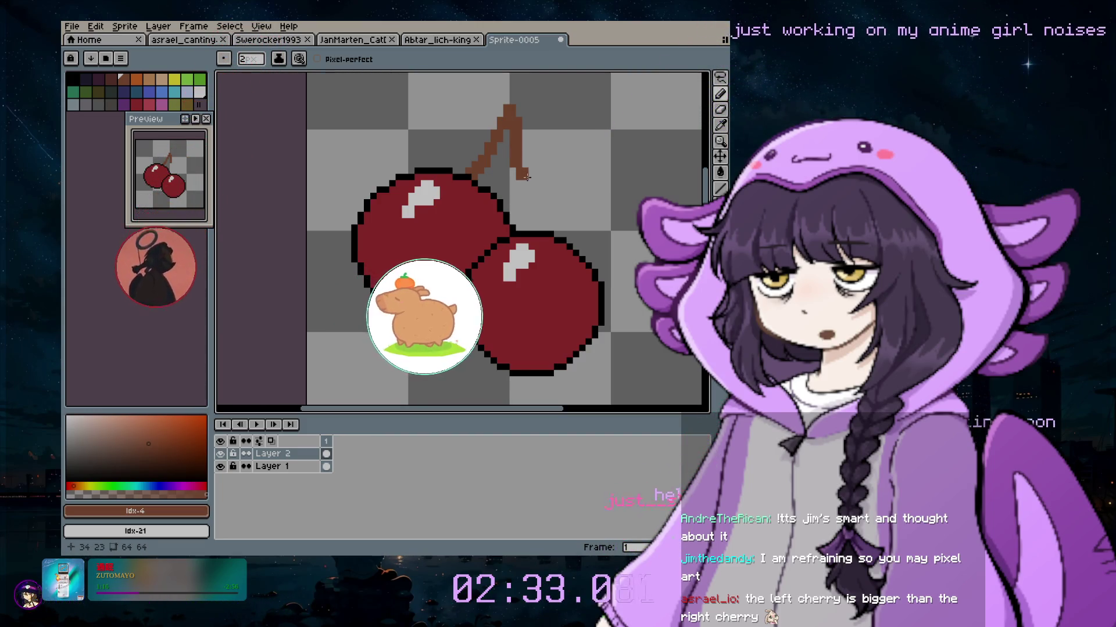
Draw a second brown branch down to the right cherry, then pick leaf green #99e550
key(b)
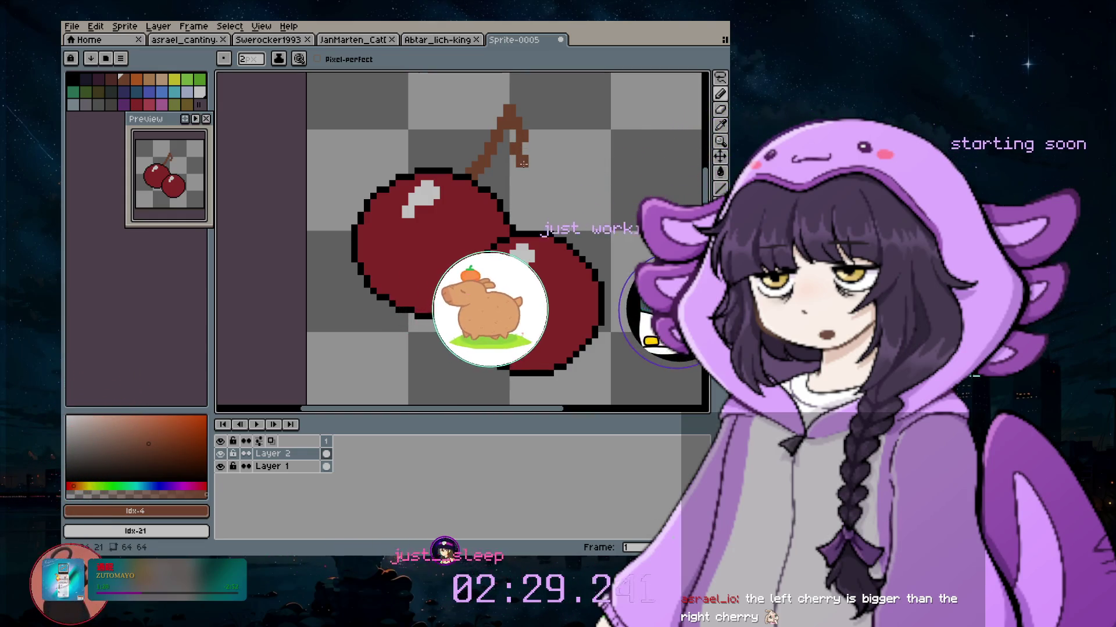
drag(529, 175, 535, 187)
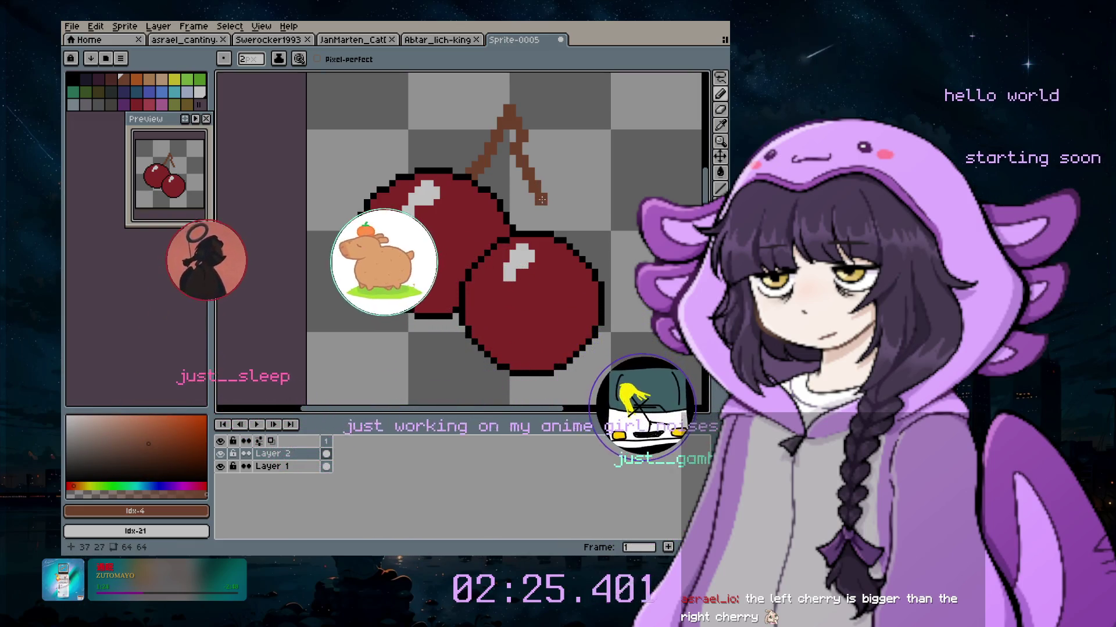
drag(542, 197, 548, 219)
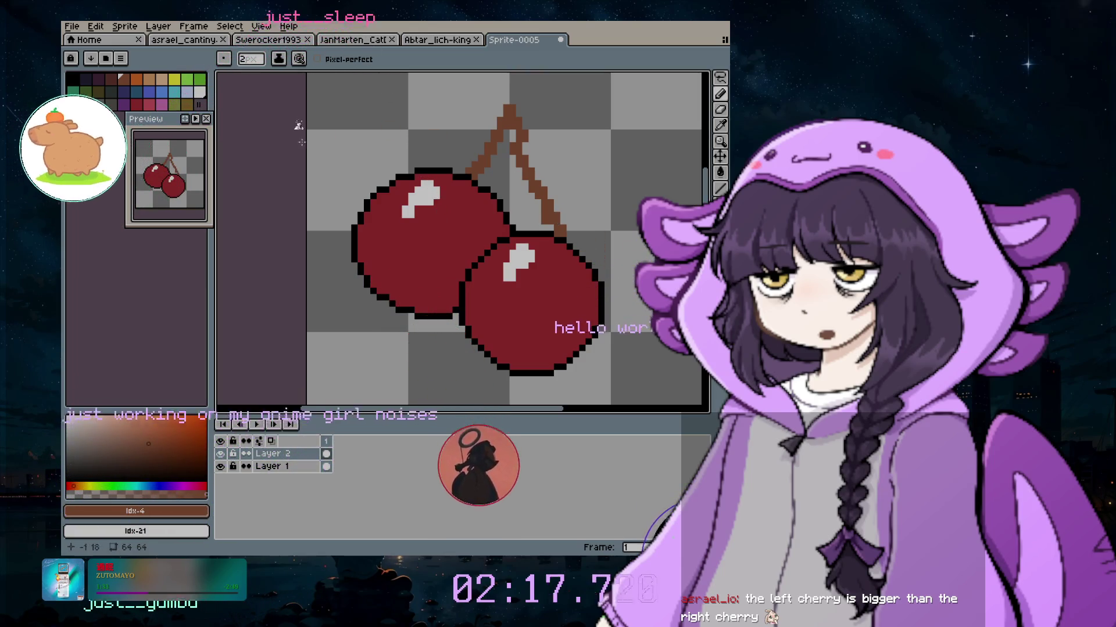
click(187, 79)
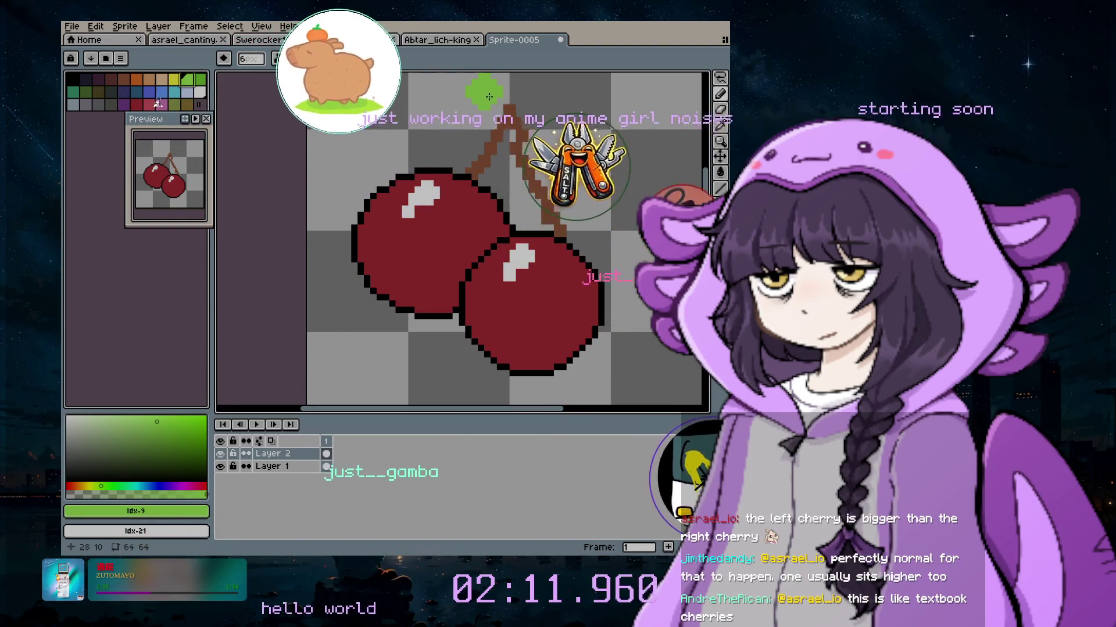
Paint green leaf lobes above the stems with a larger brush, redoing one overreaching stroke smaller
key(plus)
key(plus)
key(plus)
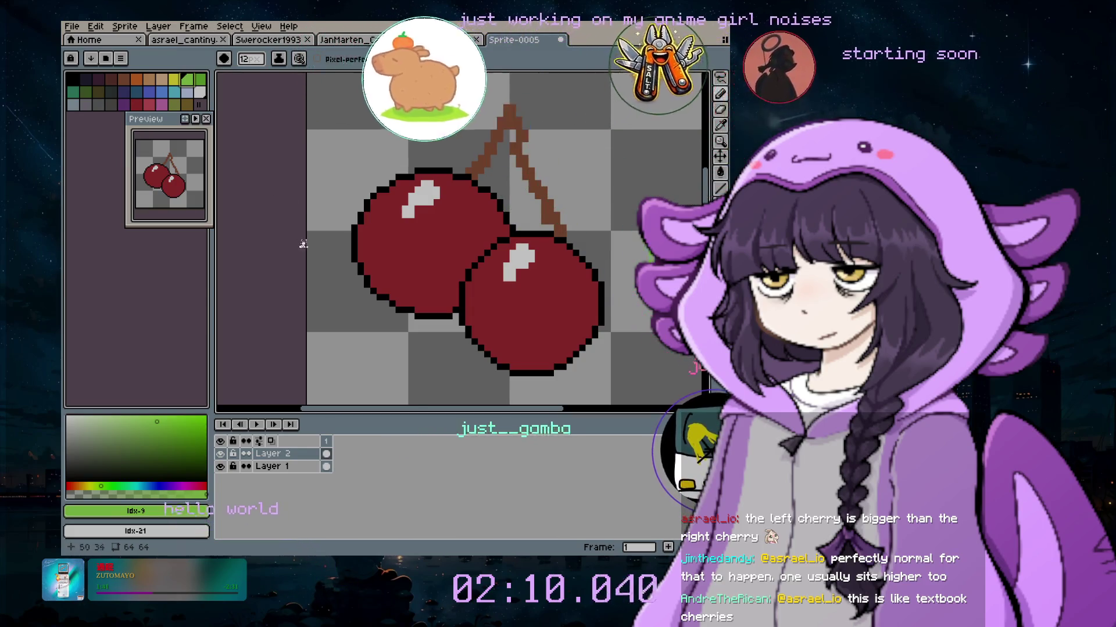
scroll(407, 233, up, 3)
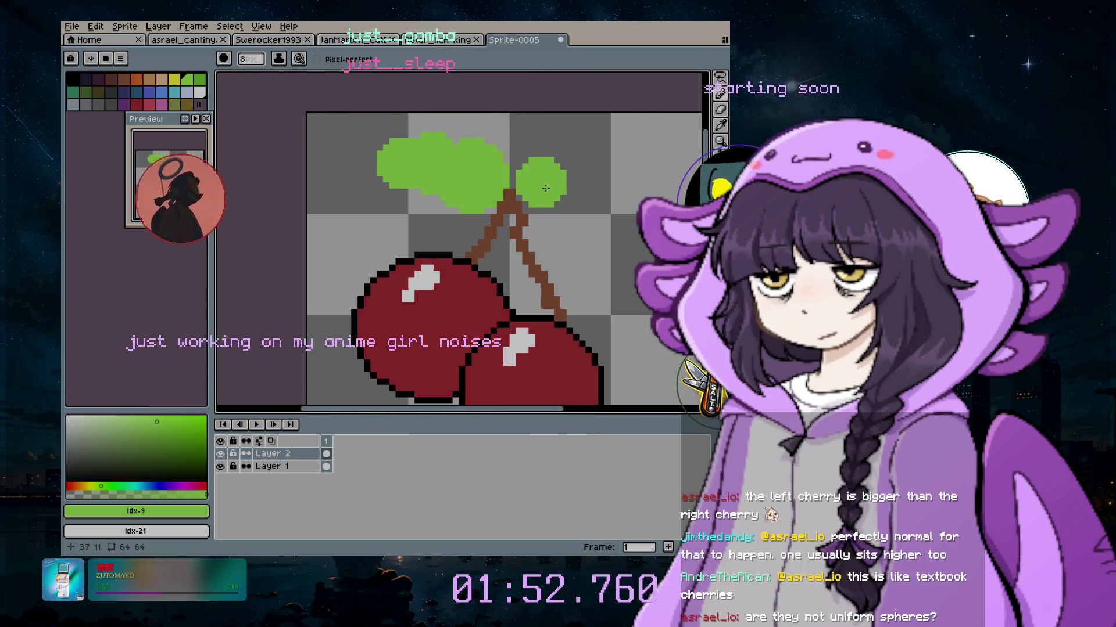
drag(539, 177, 566, 154)
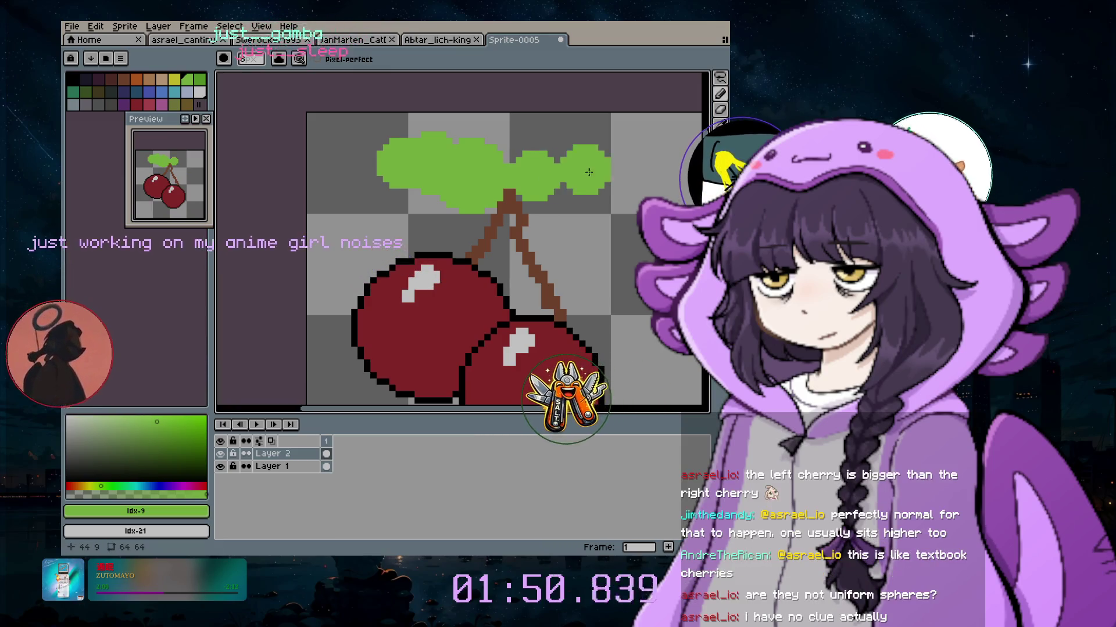
key(ctrl+z)
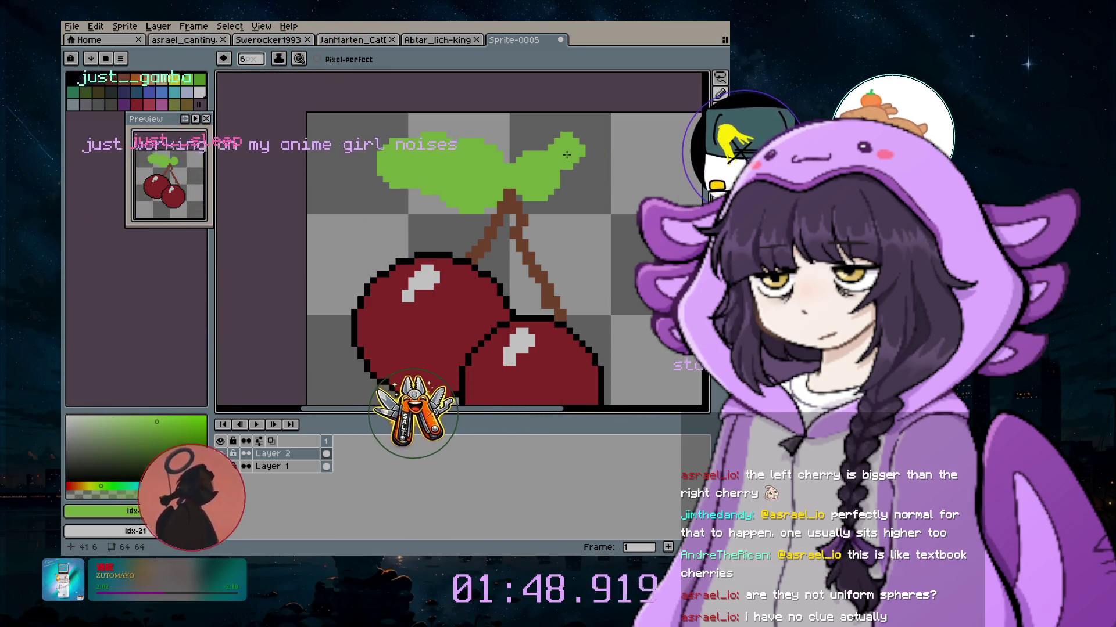
key(minus)
key(minus)
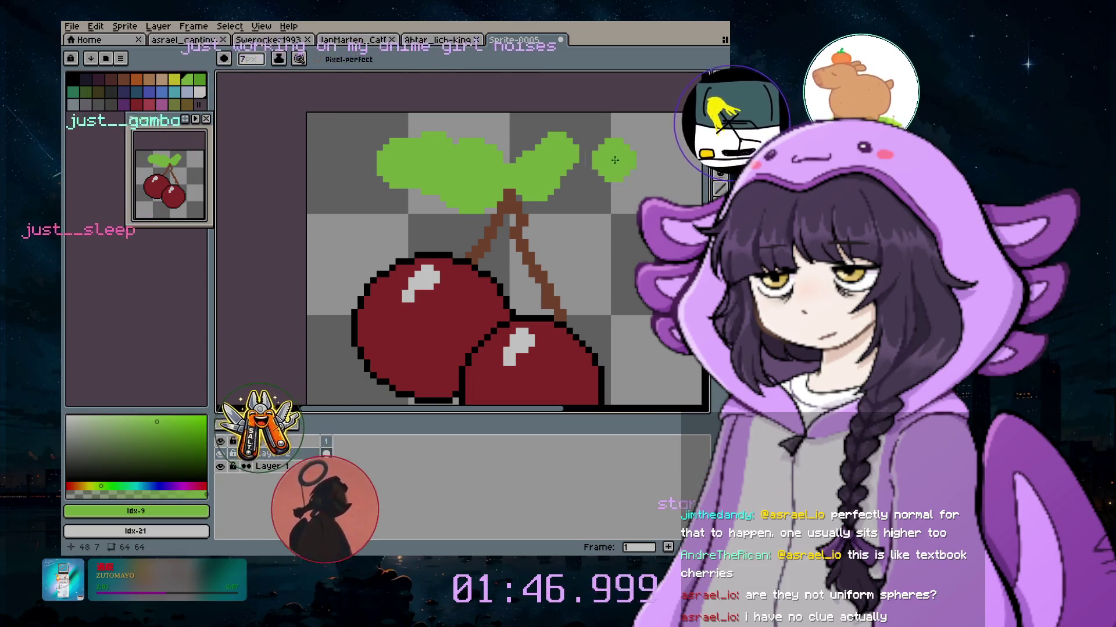
drag(559, 187, 572, 204)
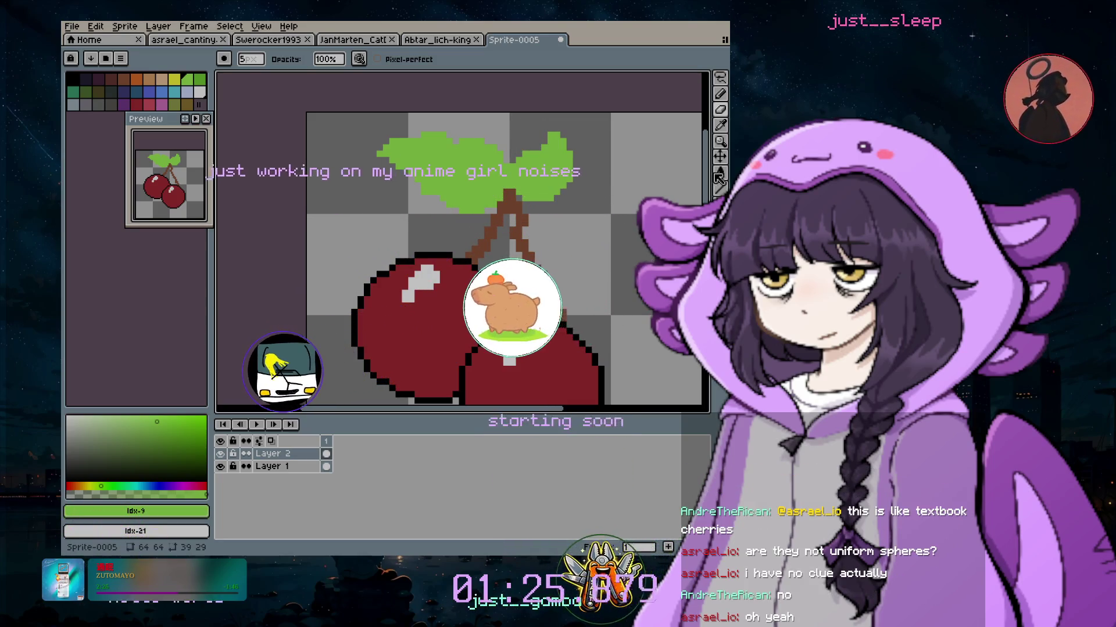
Switch to black and mark a pixel on the leaves
click(720, 125)
click(292, 165)
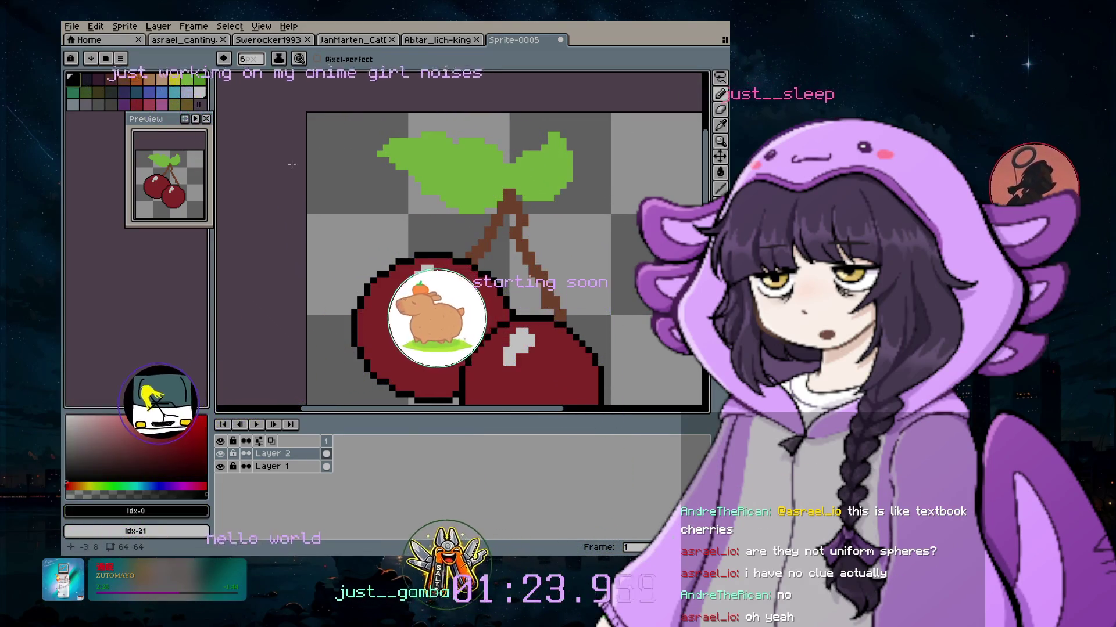
click(487, 179)
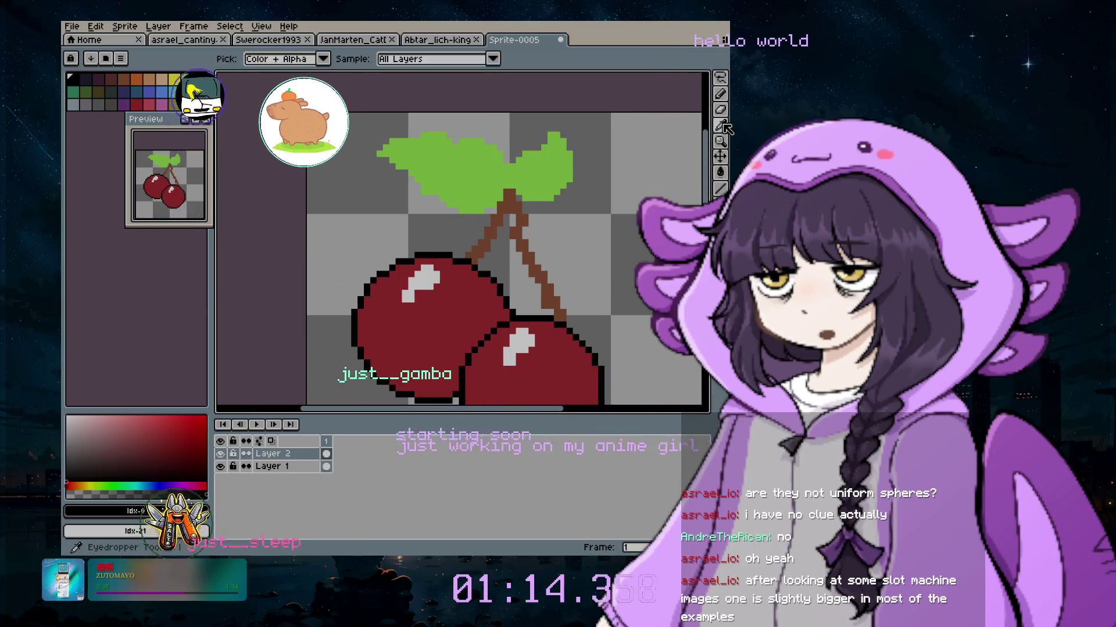
Sample the leaf green, choose darker green #568826, and draw a vein across the leaves
alt+click(557, 166)
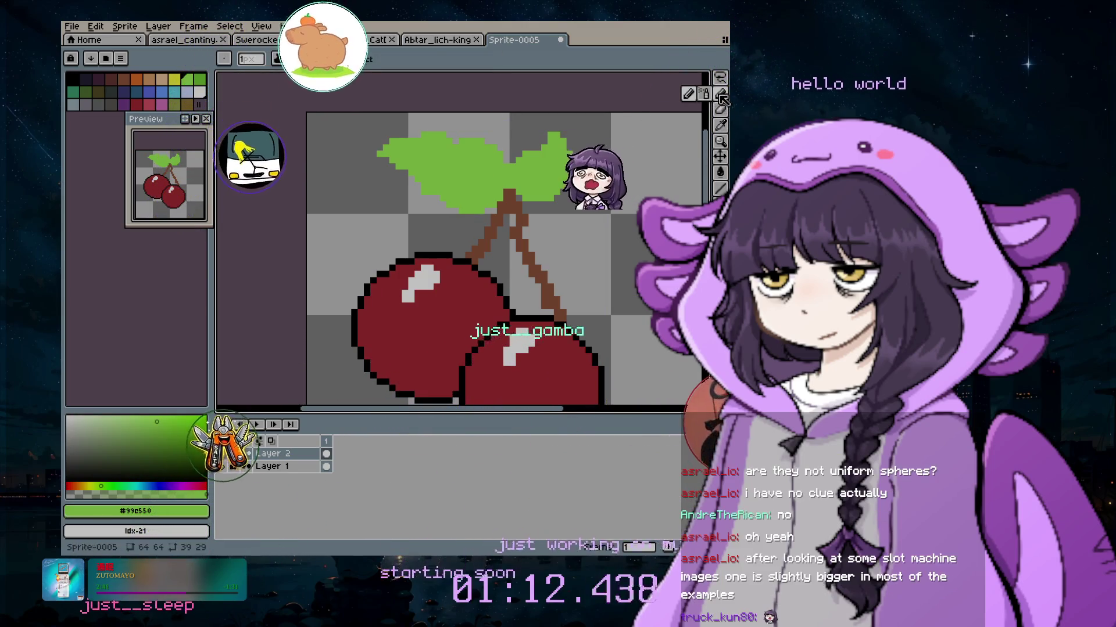
click(168, 446)
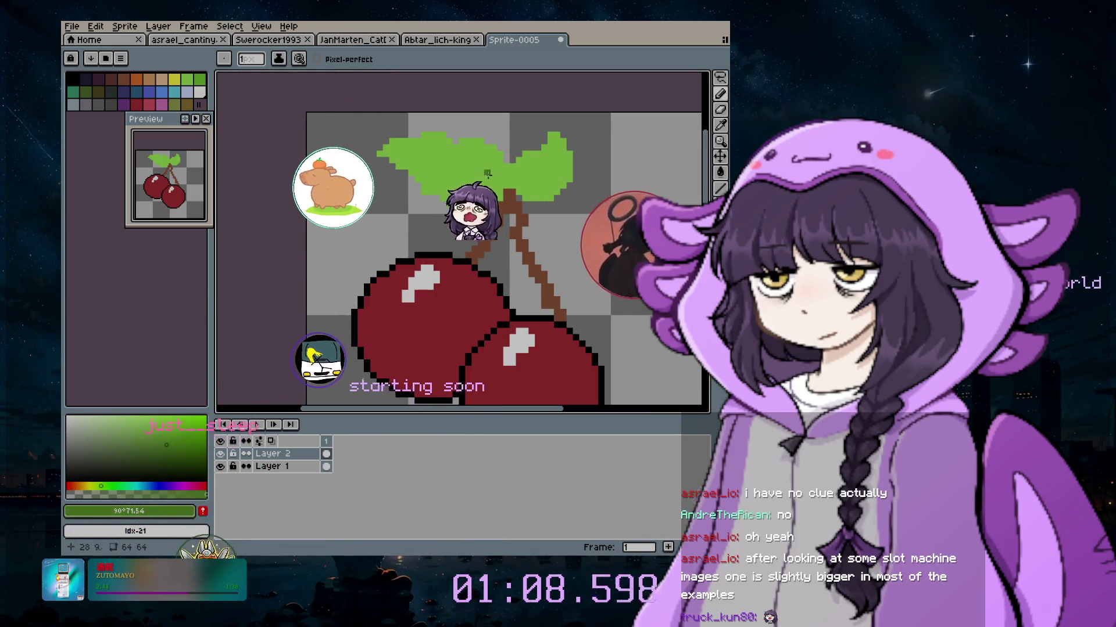
drag(474, 165, 465, 155)
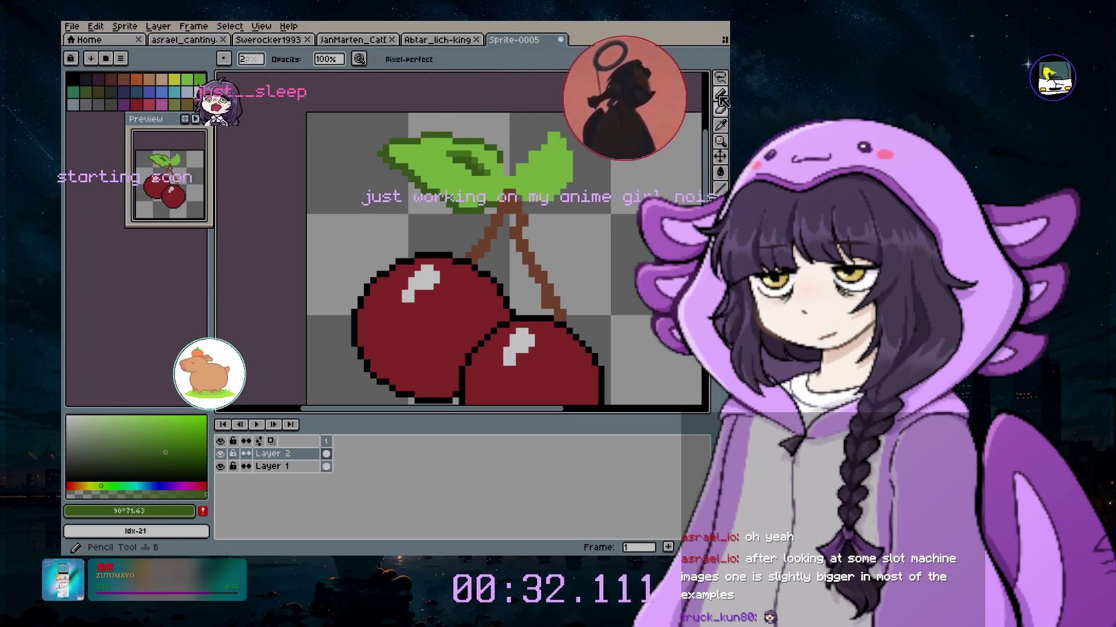
Zoom in and pencil extra dark green pixels along the leaf veins and the right leaf's edge
scroll(516, 173, up, 2)
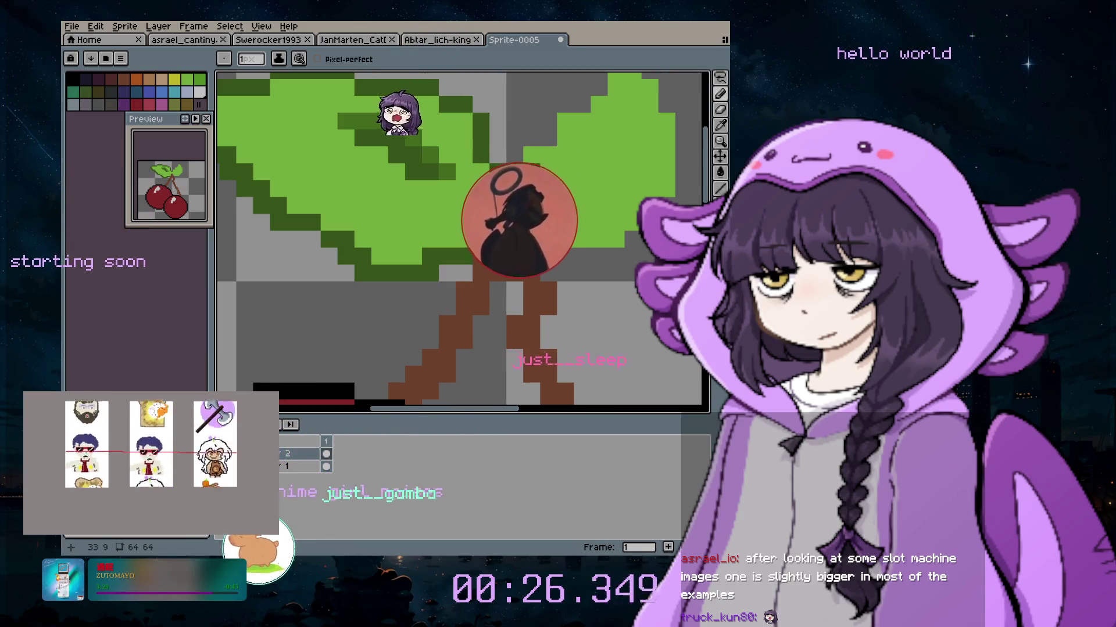
drag(531, 157, 554, 144)
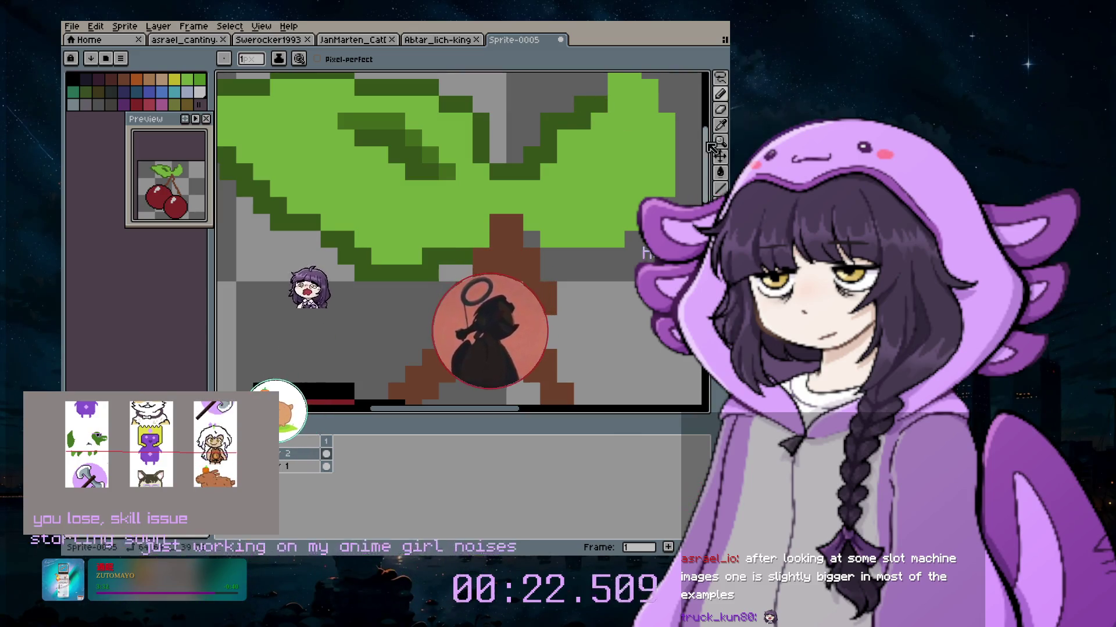
drag(707, 145, 669, 126)
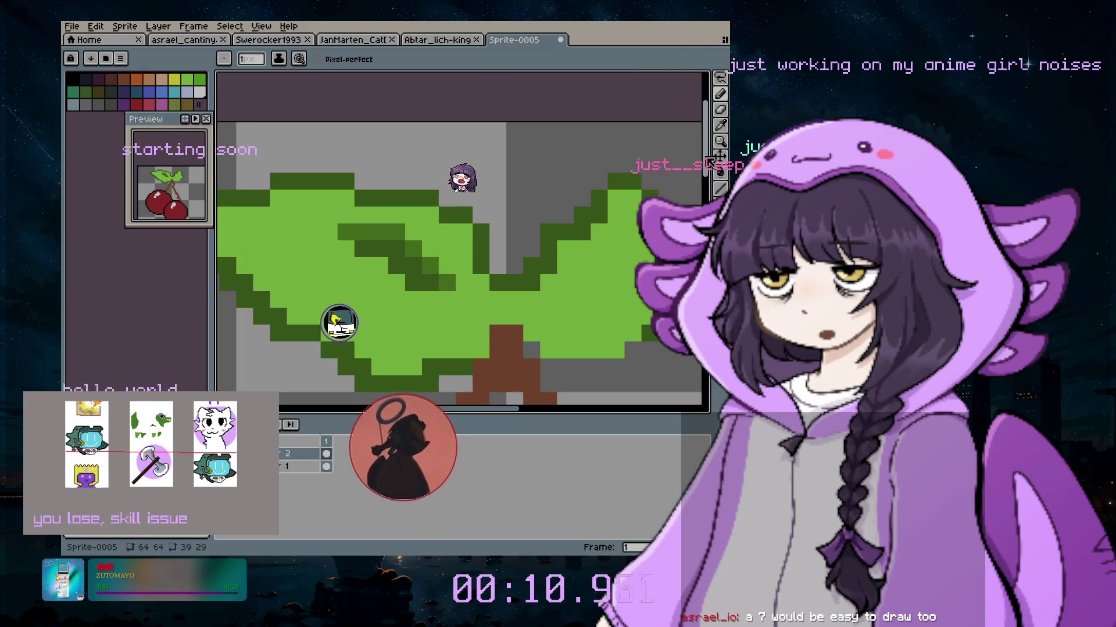
scroll(696, 199, down, 5)
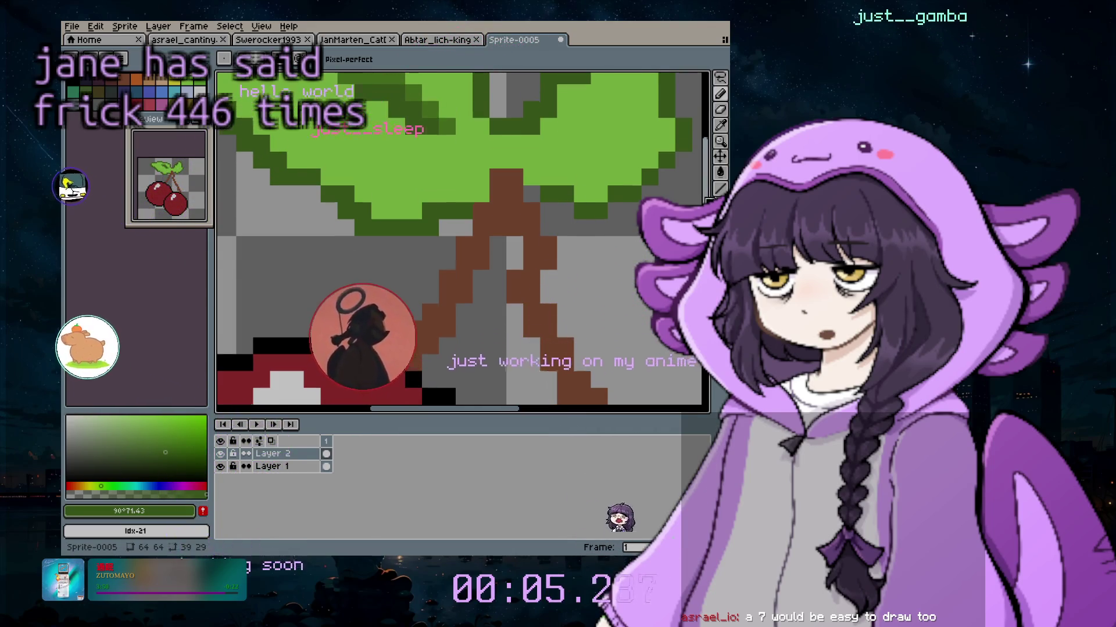
scroll(533, 217, up, 1)
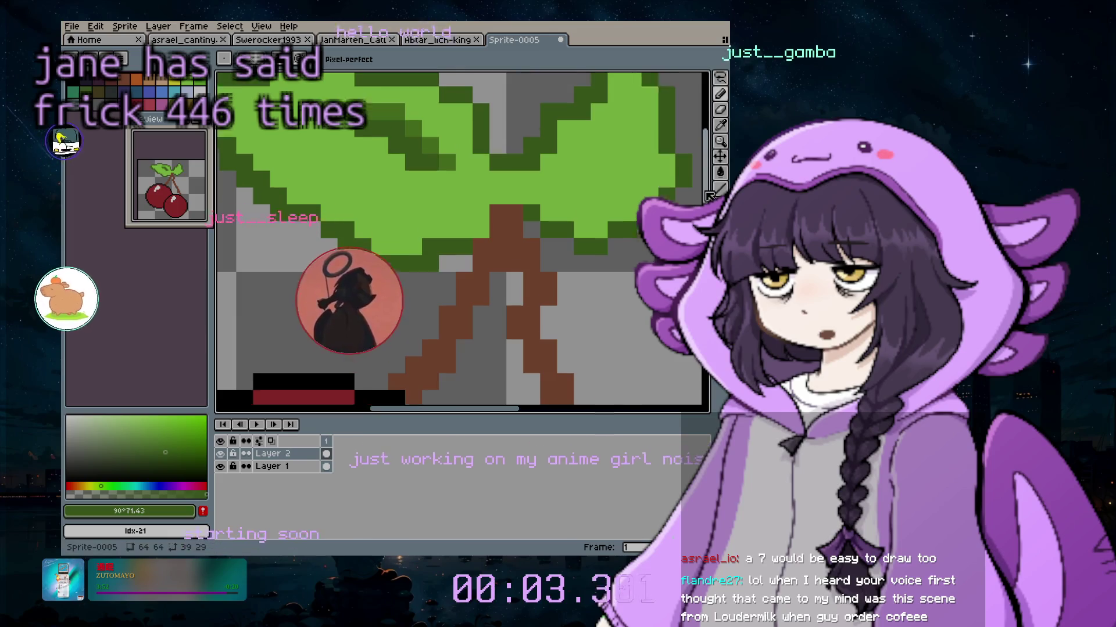
scroll(588, 263, up, 3)
drag(582, 268, 616, 233)
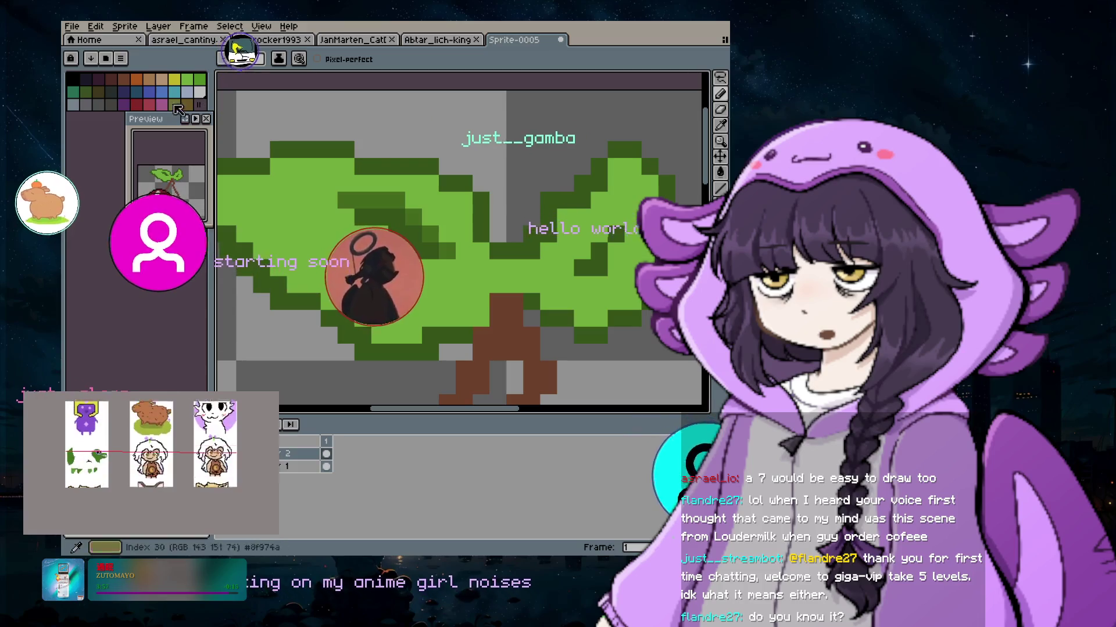
scroll(579, 361, down, 3)
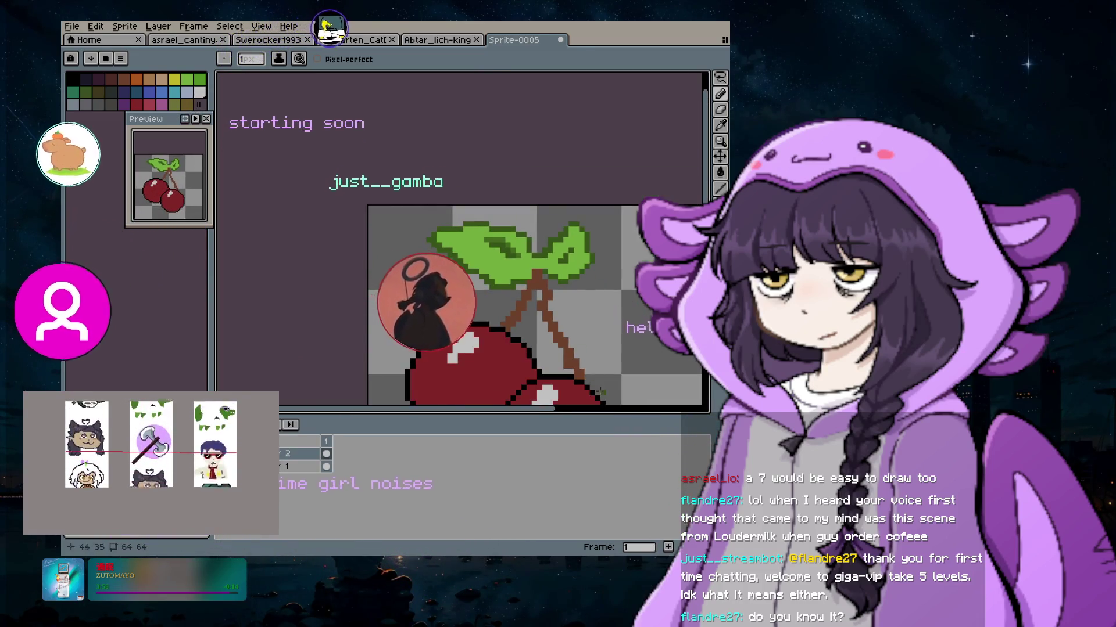
scroll(627, 383, down, 2)
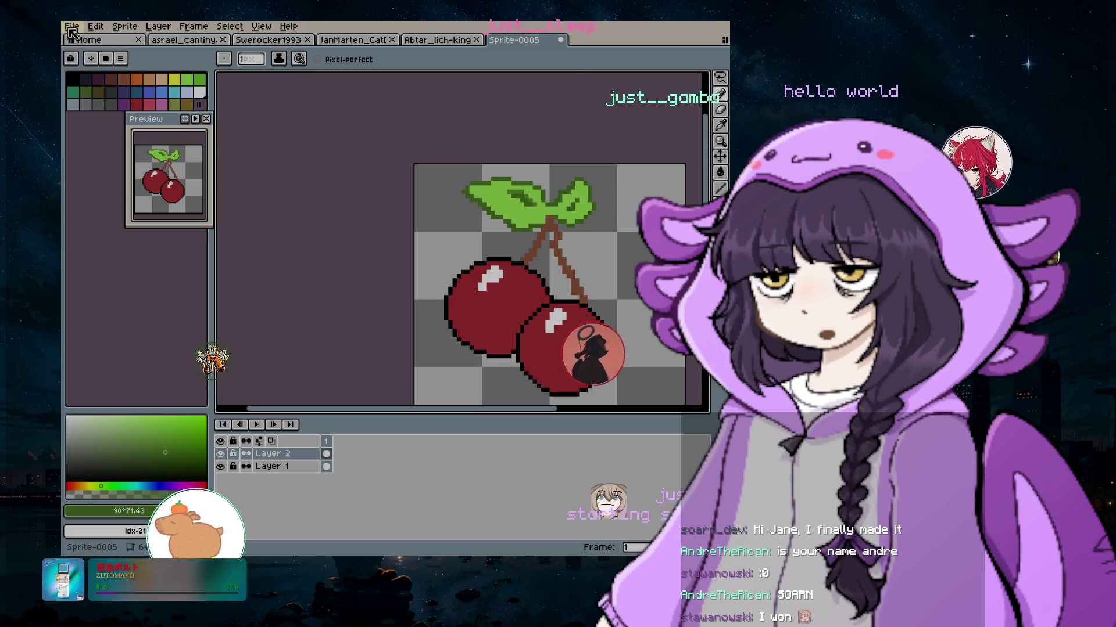
click(71, 27)
Save the cherry sprite under a new _final.png name in the just-art folder
click(108, 100)
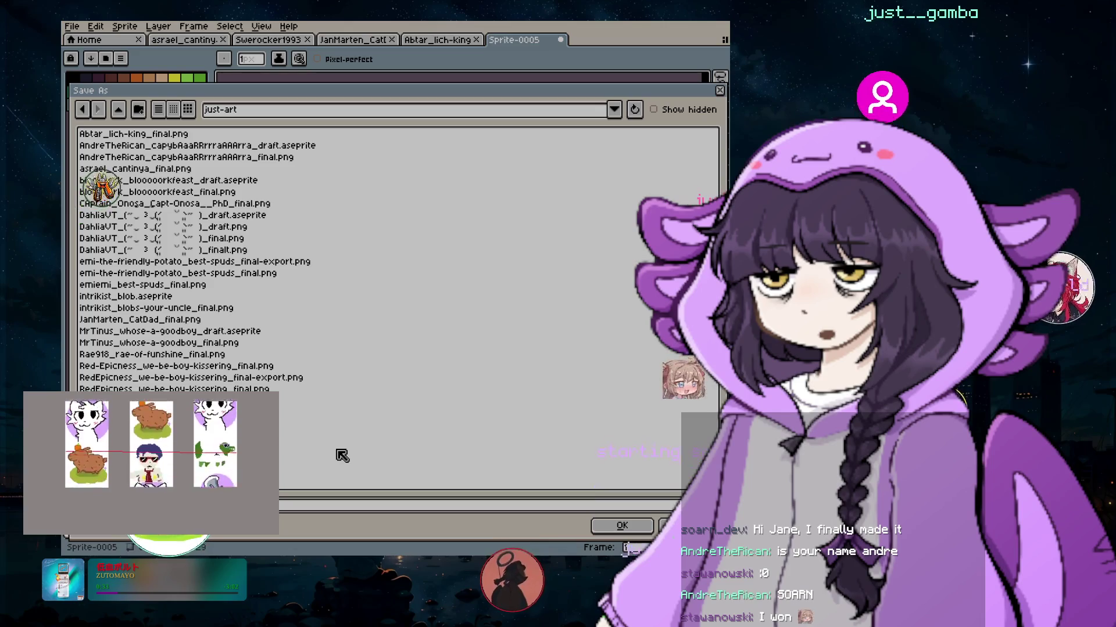
key(Escape)
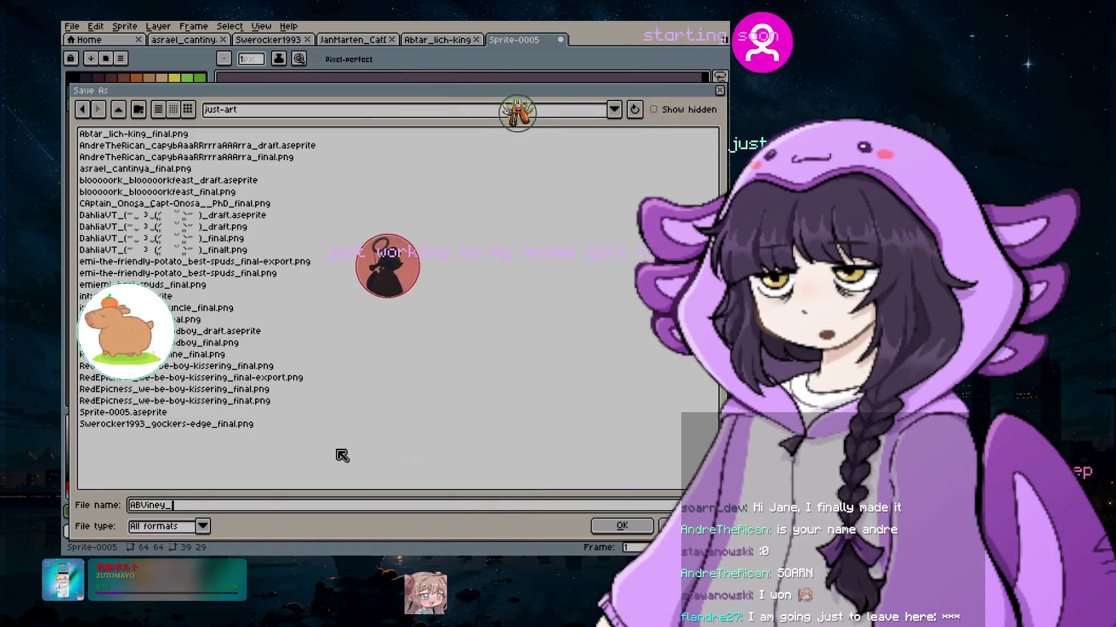
text(o)
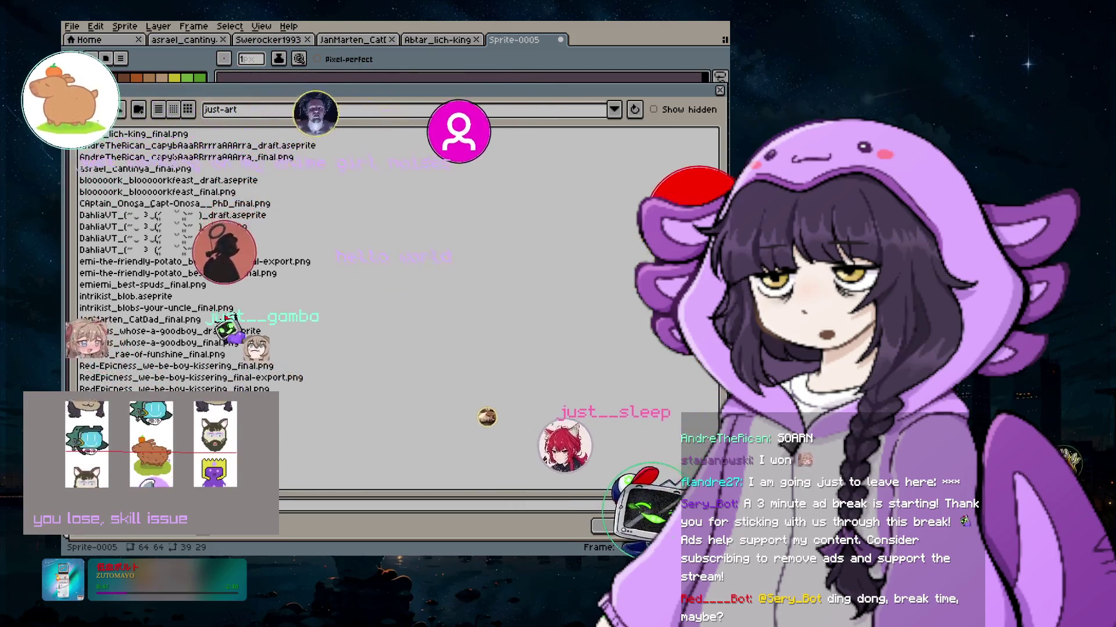
click(242, 399)
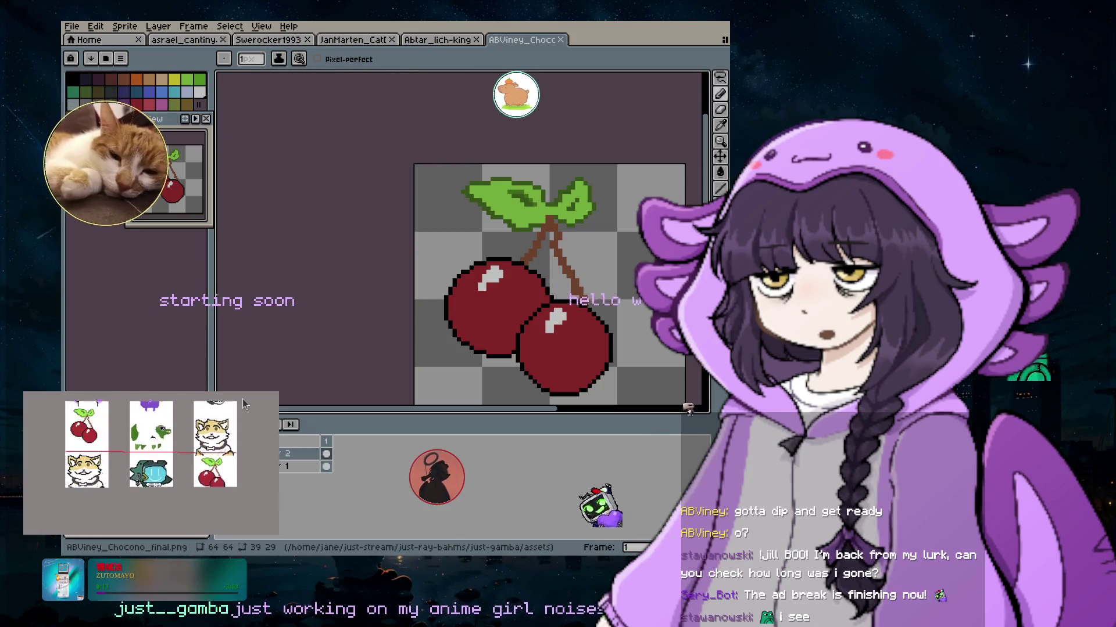